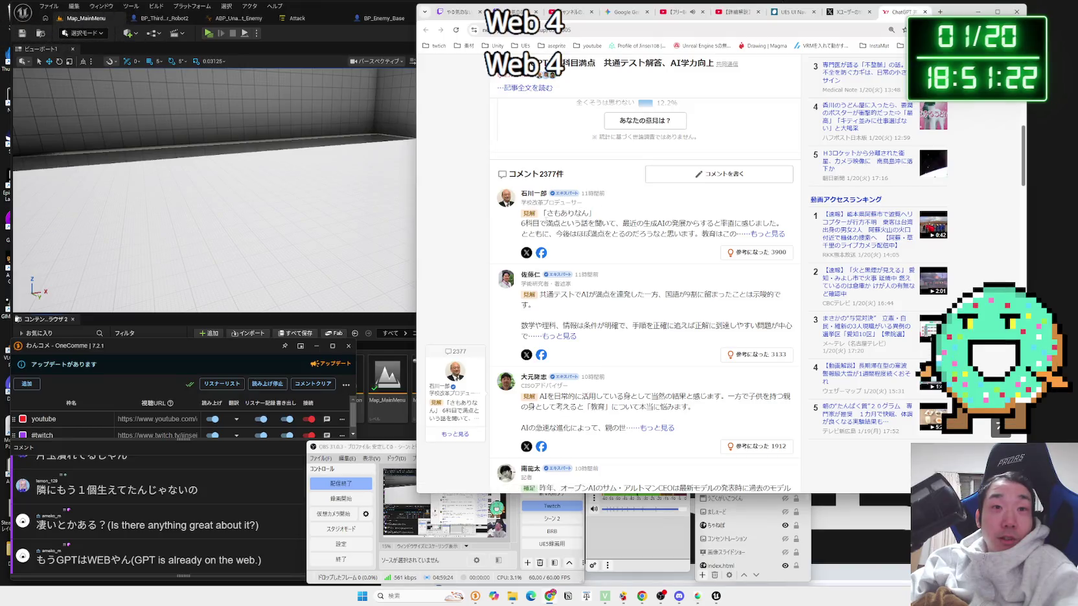
Step: Open the Yahoo! JAPAN News story on OpenAI testing ChatGPT ads and its full Reuters article
left_click_drag(574, 225, 722, 234)
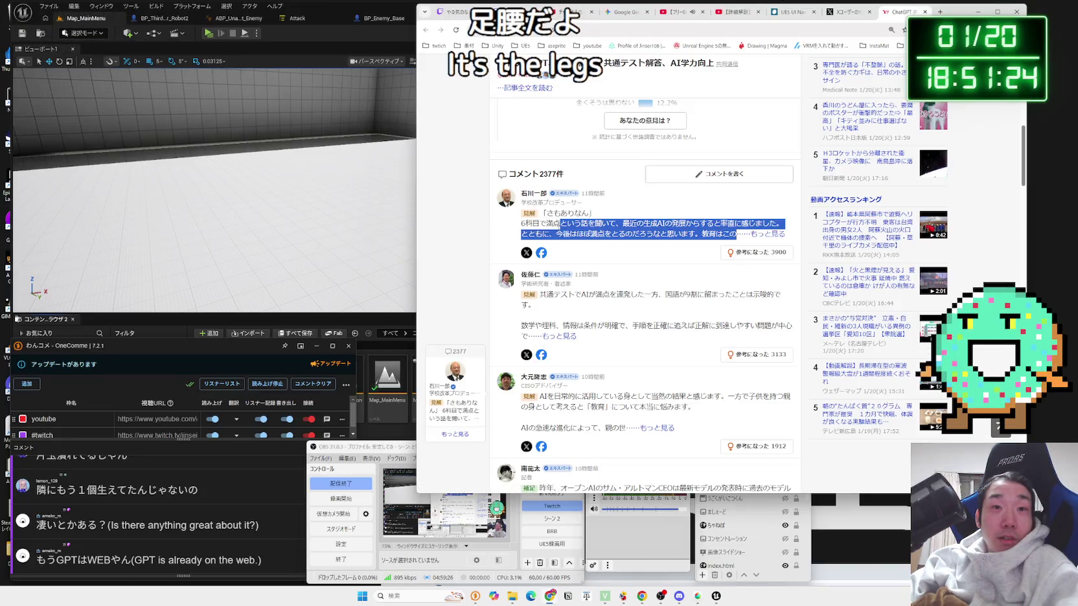
scroll(690, 224, "up", 10)
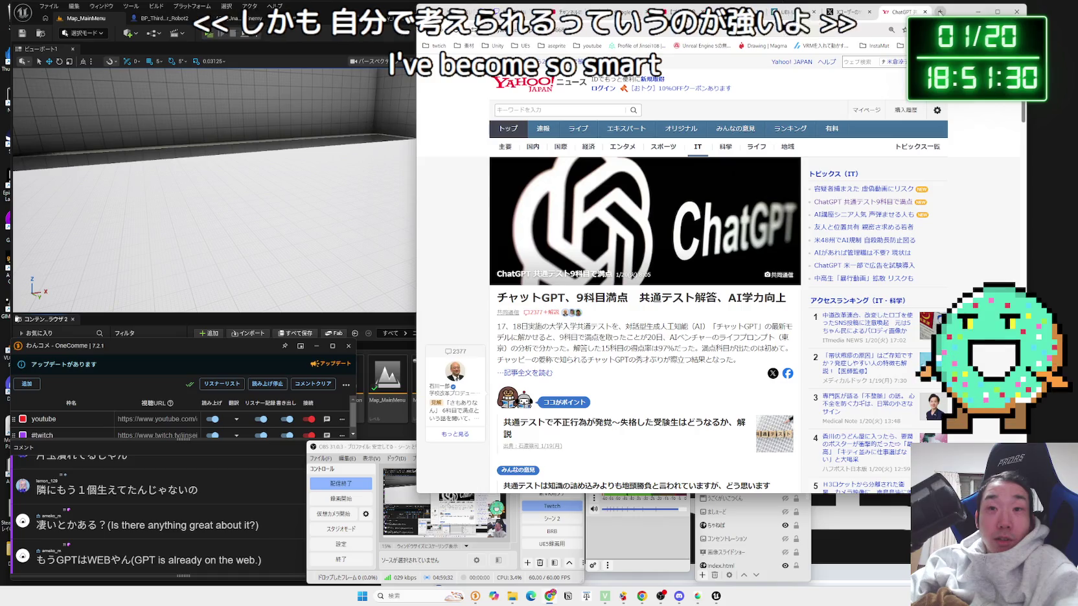
left_click(833, 266)
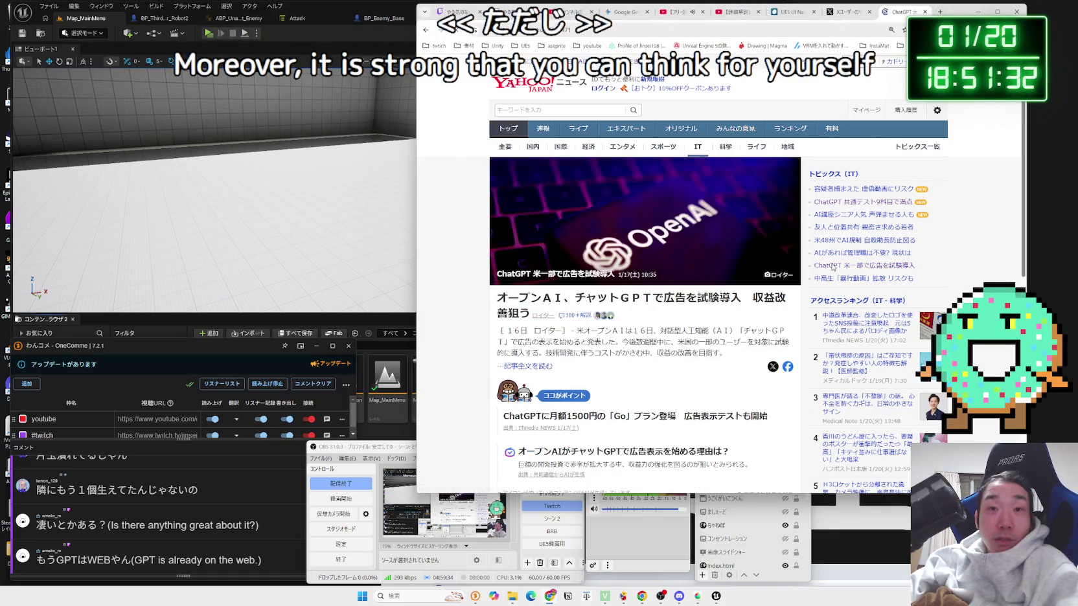
mouse_move(614, 315)
left_mouse_down()
mouse_move(700, 300)
mouse_move(583, 305)
left_mouse_up()
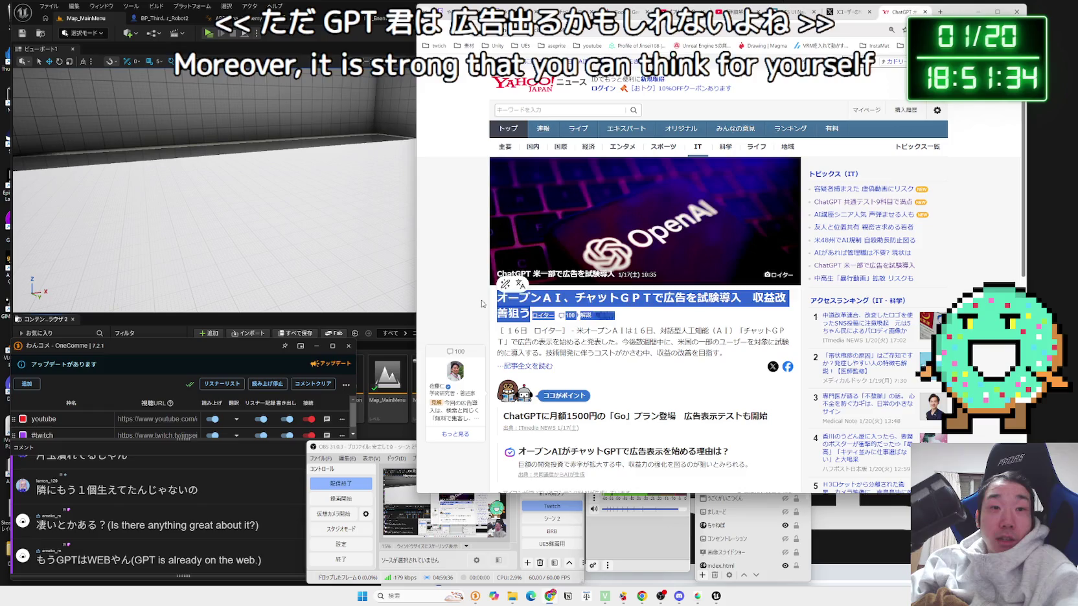
scroll(525, 272, "down", 3)
left_click(526, 241)
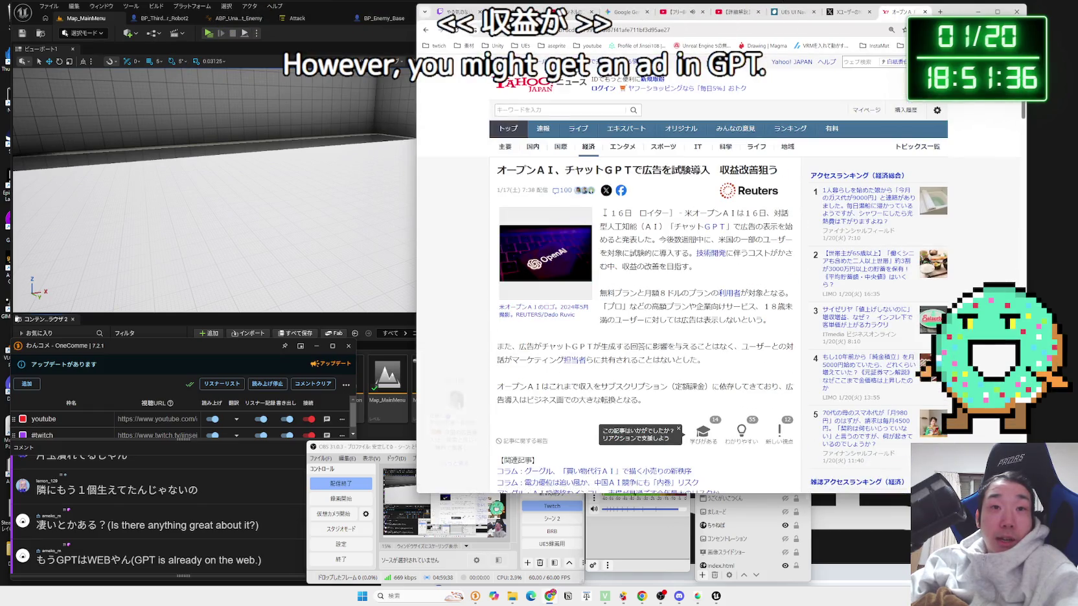
Step: Read through the Reuters article, then close the news tab
left_click_drag(602, 213, 699, 267)
left_click(669, 283)
scroll(669, 284, "down", 3)
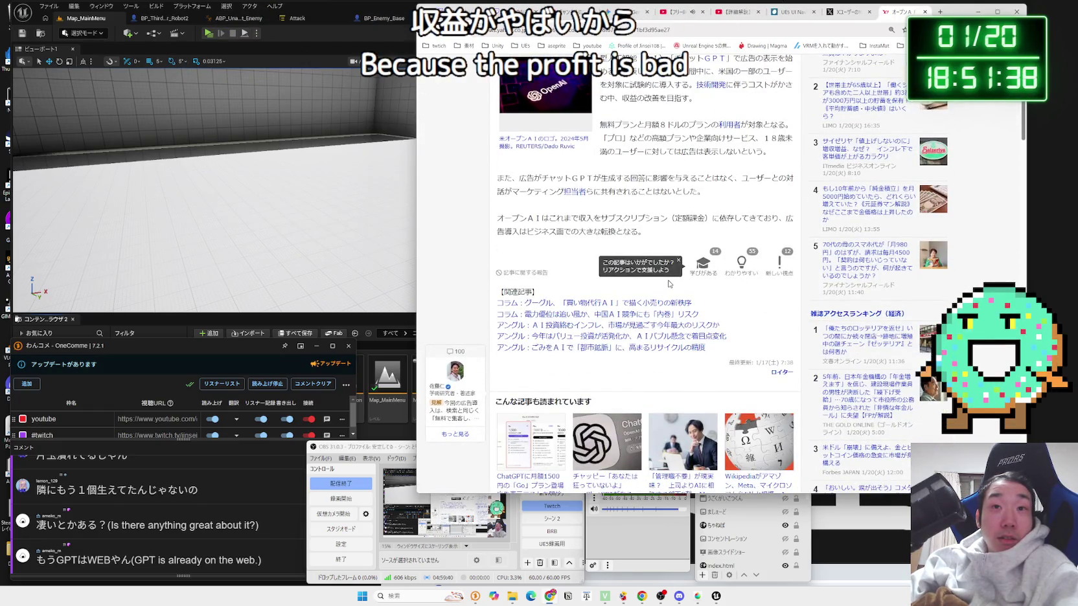
scroll(669, 283, "up", 2)
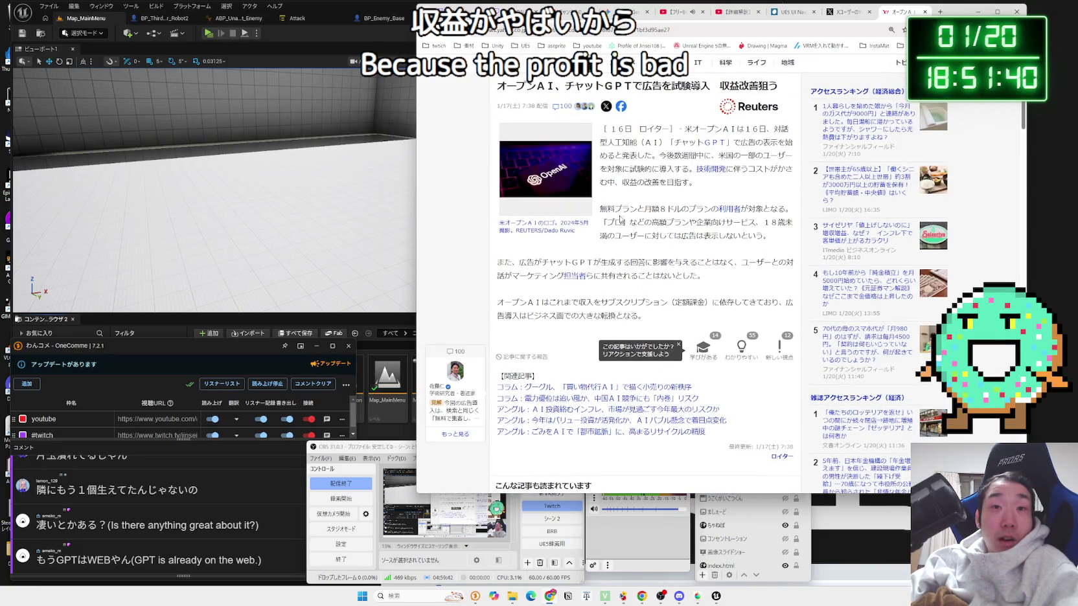
mouse_move(703, 207)
left_mouse_down()
mouse_move(715, 208)
mouse_move(605, 224)
mouse_move(633, 211)
mouse_move(656, 256)
mouse_move(654, 213)
mouse_move(659, 302)
mouse_move(654, 213)
mouse_move(659, 302)
mouse_move(648, 259)
mouse_move(654, 217)
mouse_move(660, 285)
left_mouse_up()
left_click(659, 285)
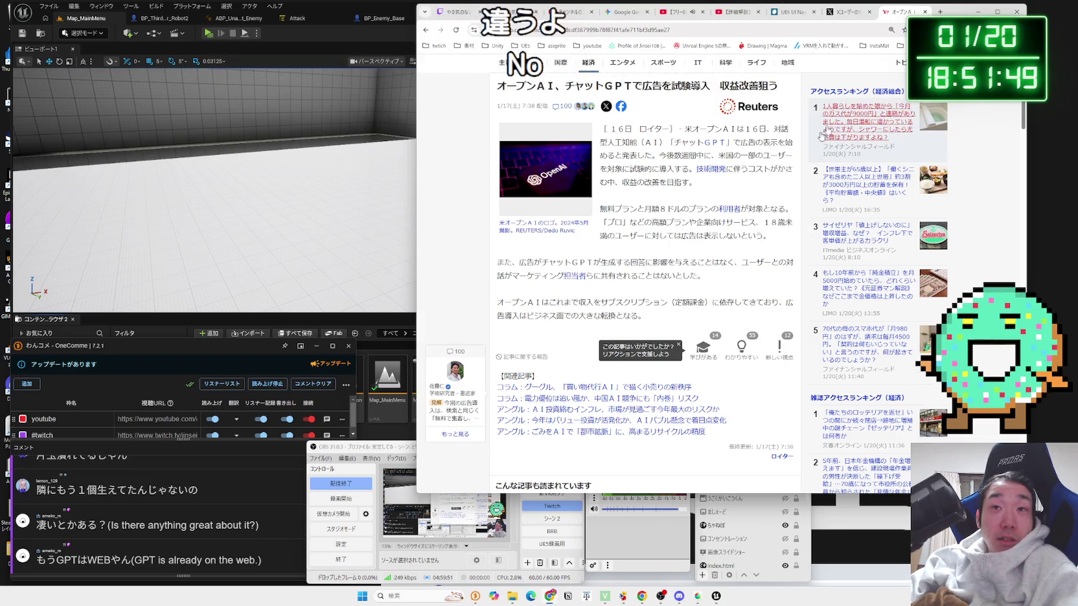
left_click(925, 11)
left_click_drag(925, 12, 962, 12)
Step: Close the X post tab and bring up the 【詳細解説】 UI Navigation 3.0 tutorial video tab
left_click(963, 12)
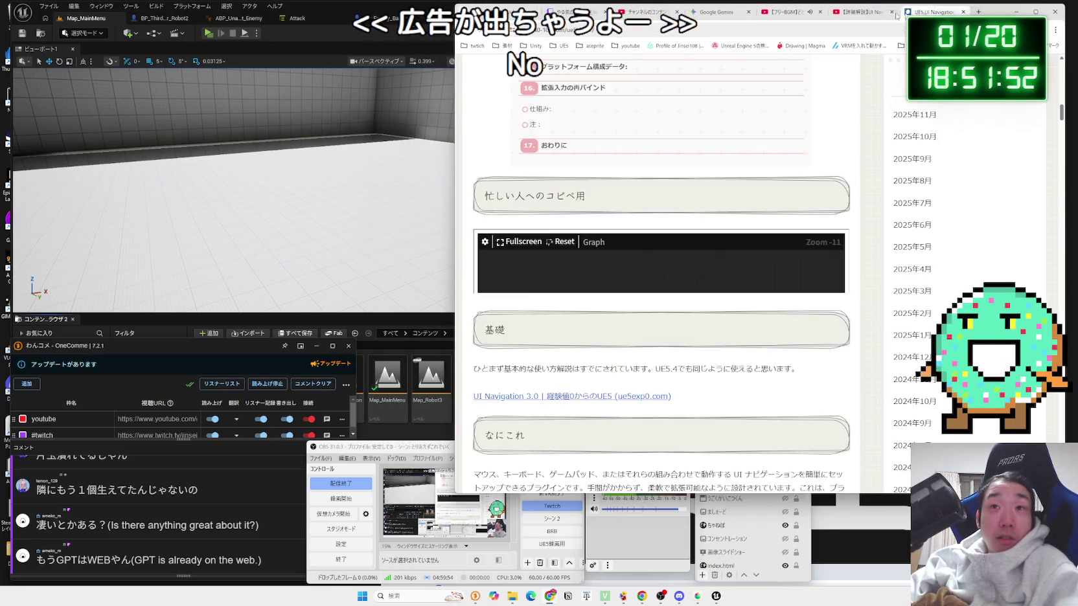
left_click(817, 12)
left_click(751, 12)
left_click(817, 12)
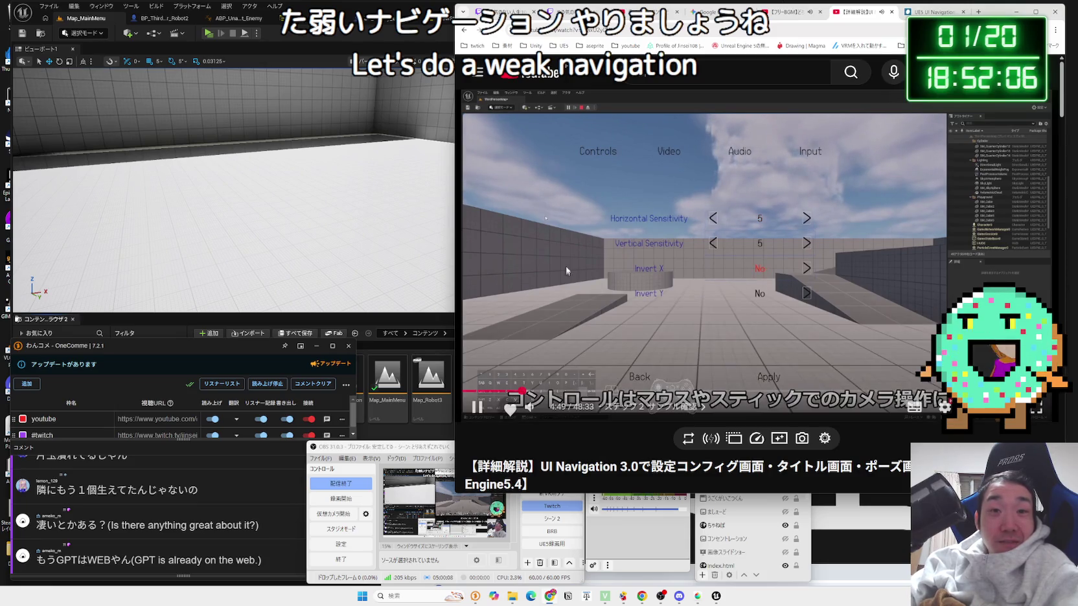
Step: Play the level, open Main Menu > Options, and try Horizontal Sensitivity before returning it to 5
left_click(209, 33)
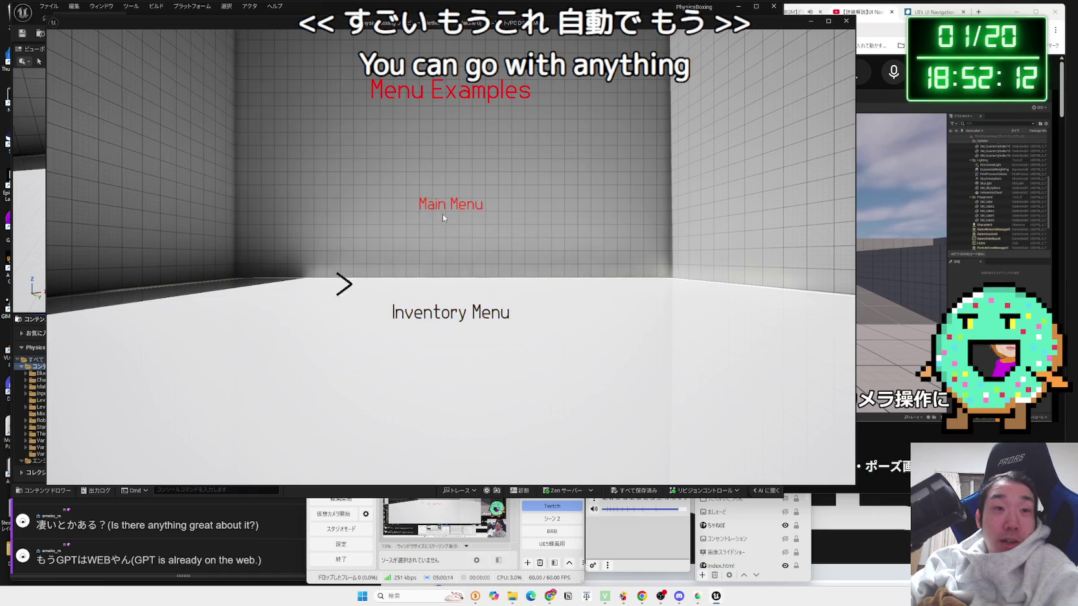
left_click(444, 211)
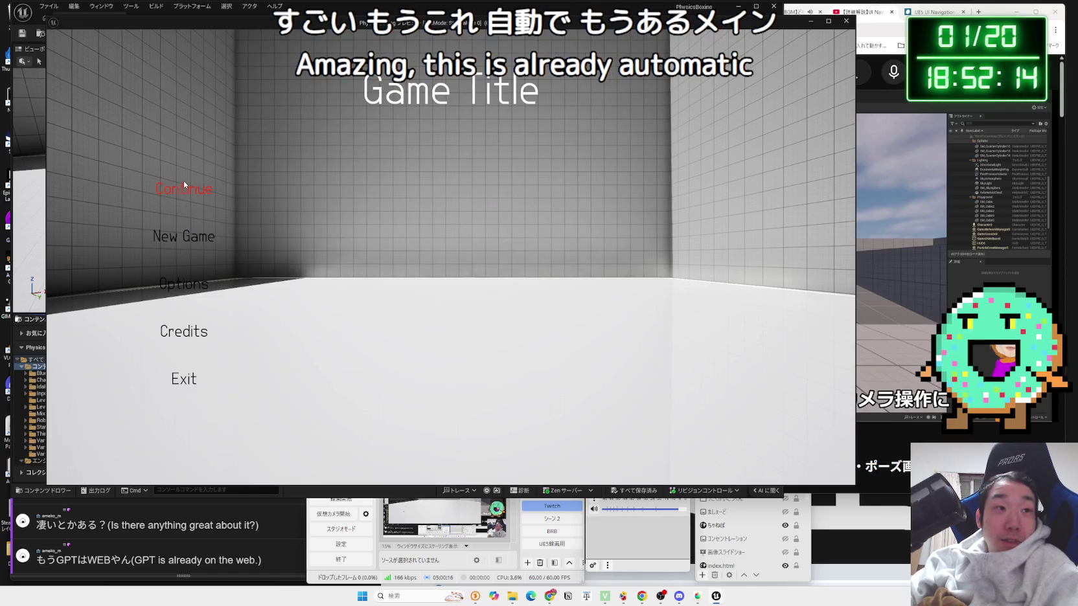
left_click(183, 287)
left_click(606, 189)
left_click(605, 190)
left_click(605, 190)
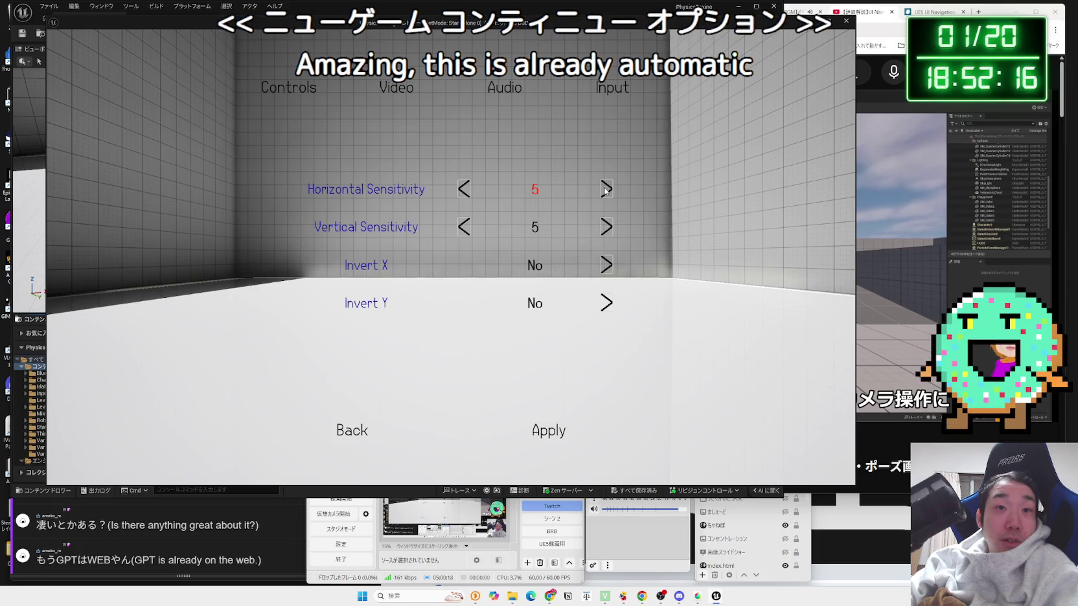
left_click(463, 189)
left_click(464, 189)
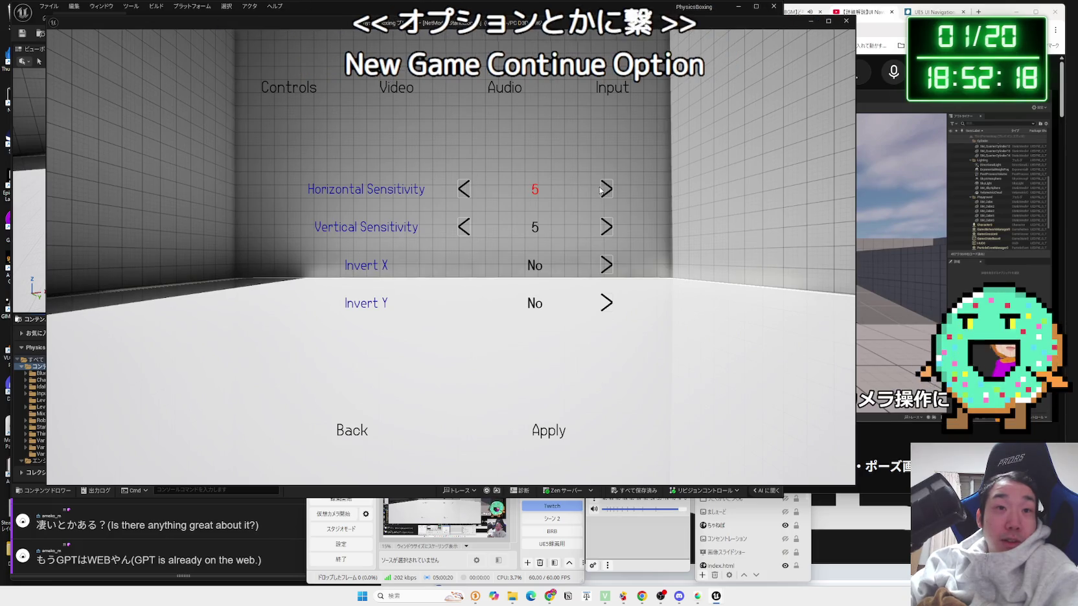
left_click(464, 189)
left_click(464, 189)
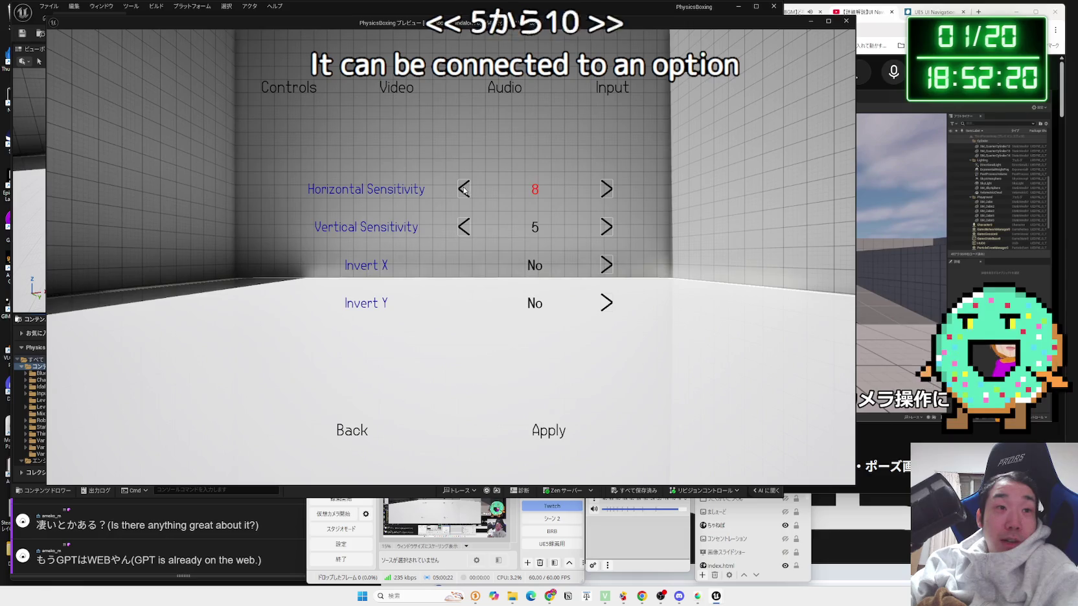
left_click(464, 189)
left_click(464, 189)
left_click(464, 190)
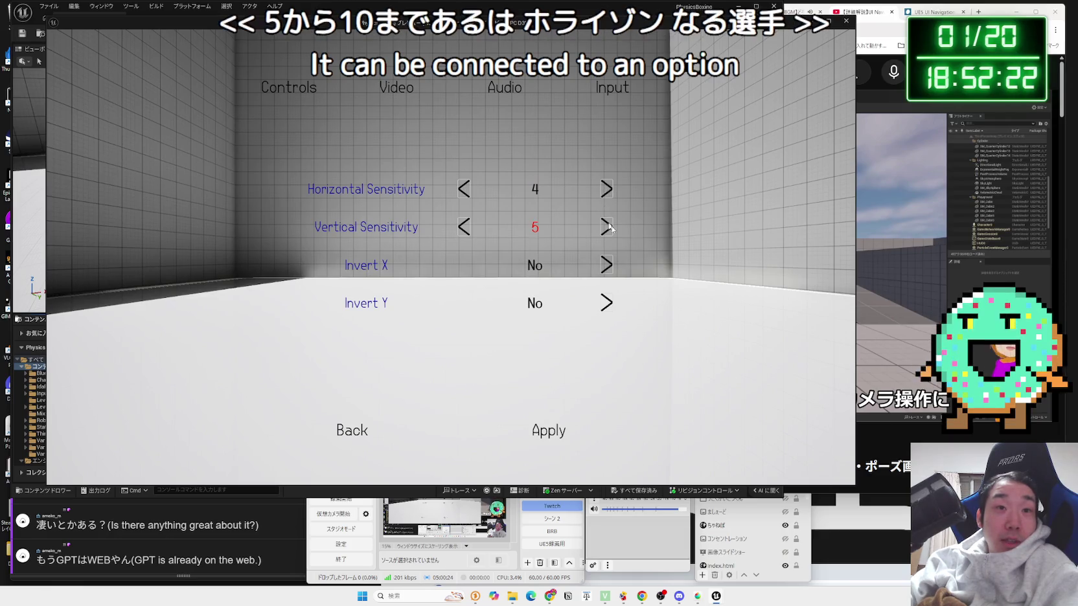
left_click(609, 188)
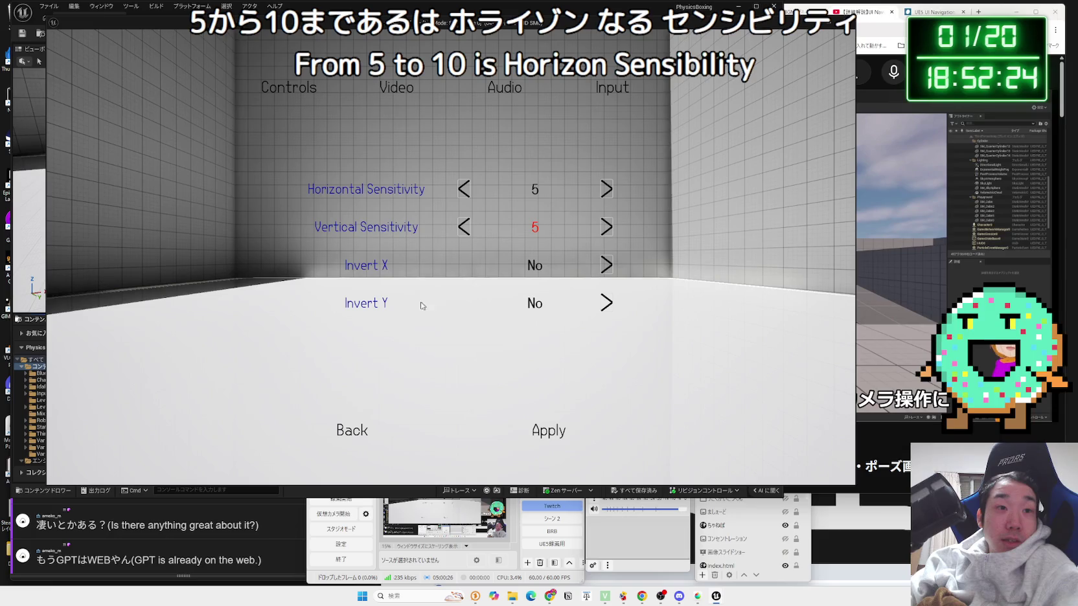
Step: In the Video tab, step Resolution down to 1600 x 900 and apply it
left_click(381, 87)
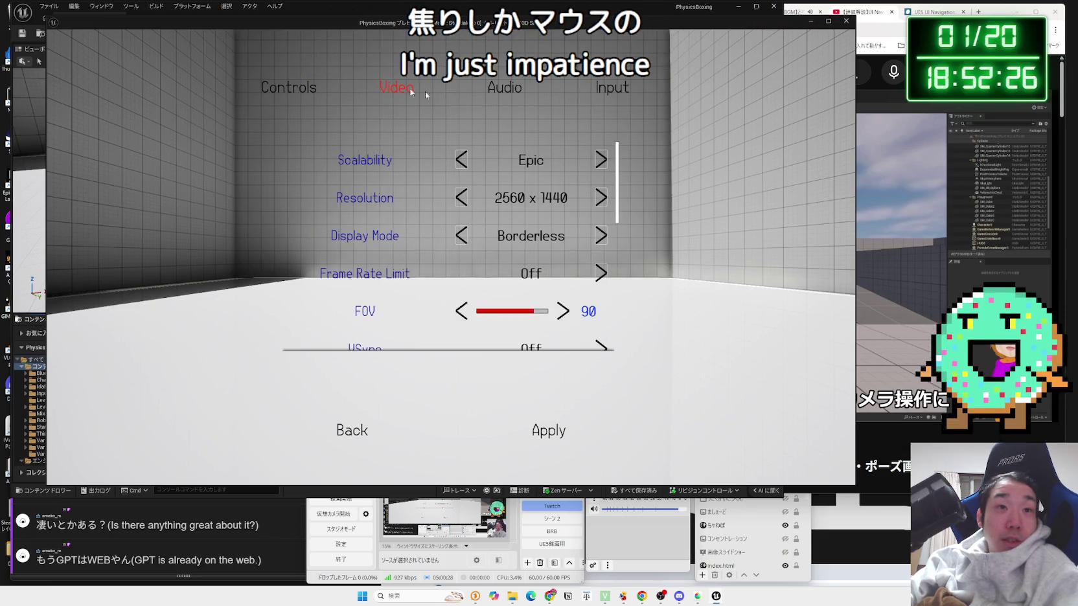
left_click(462, 206)
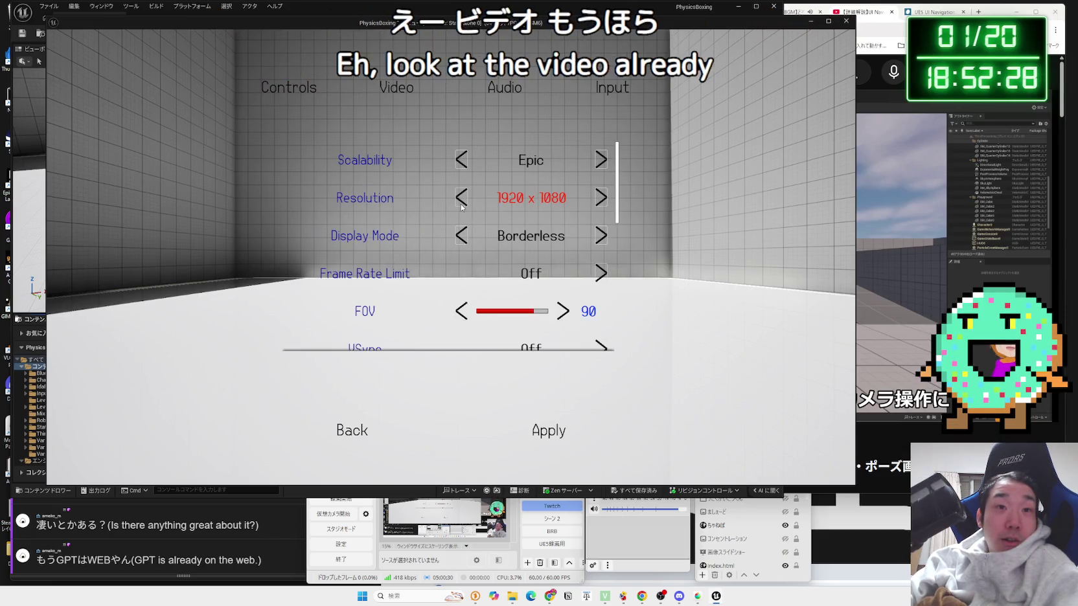
left_click(461, 206)
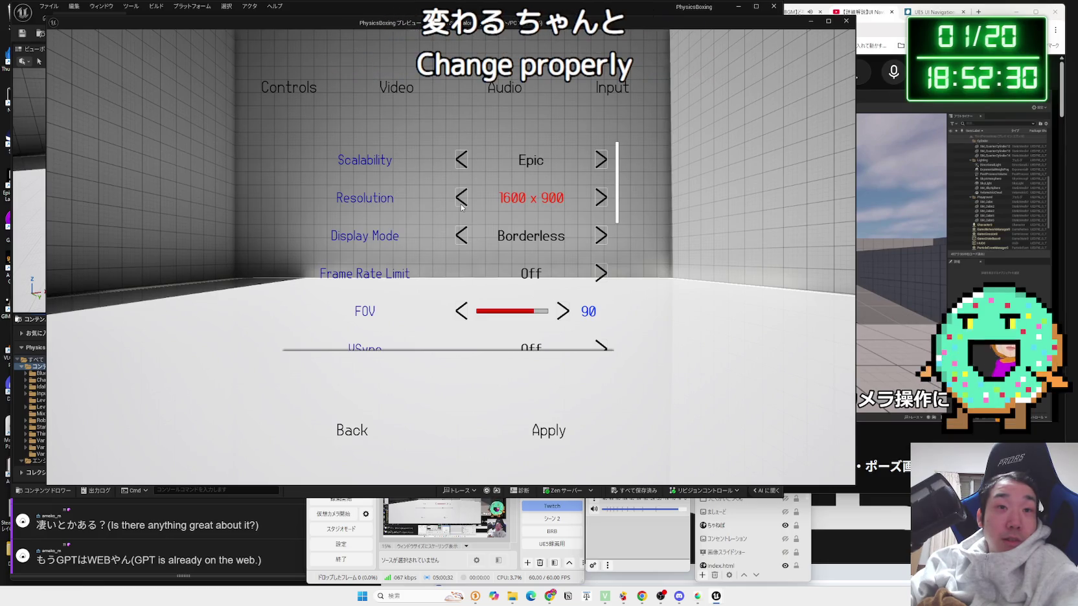
left_click(542, 432)
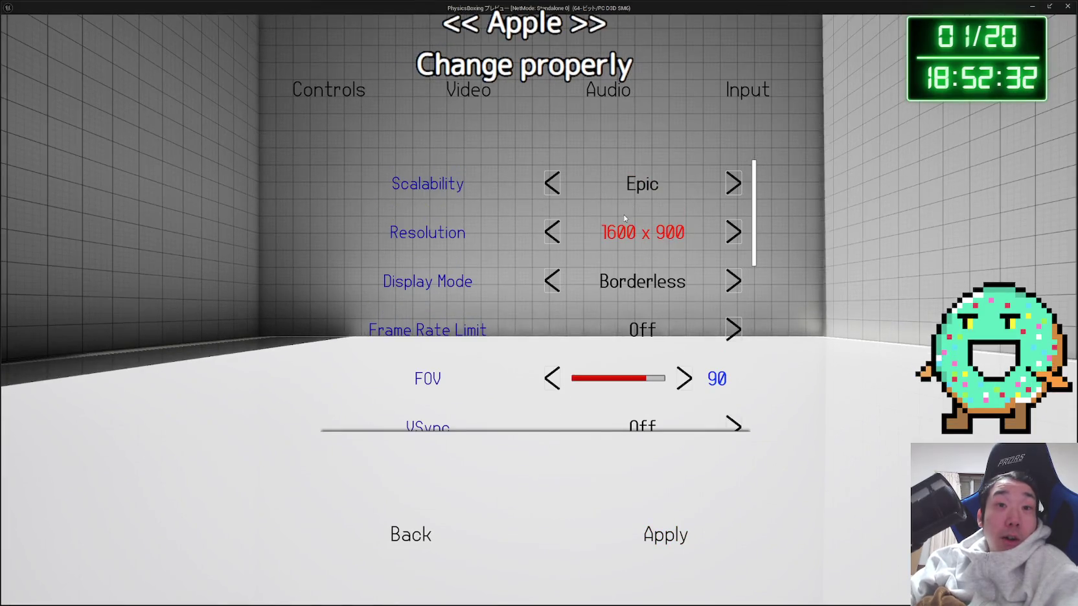
Step: Set the Video Display Mode from Borderless to Window and apply it
scroll(603, 315, "down", 2)
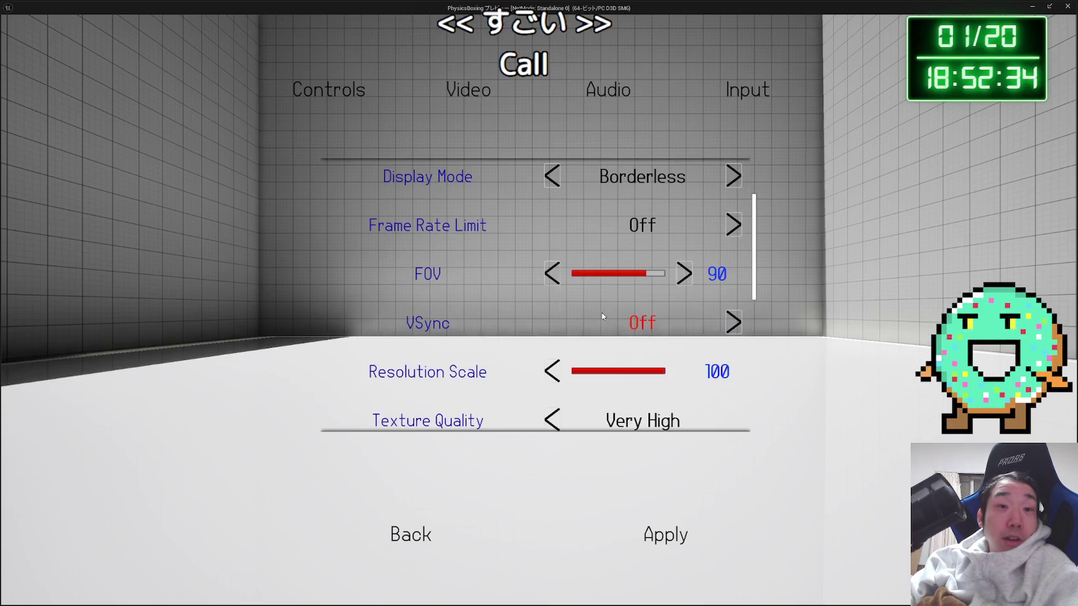
scroll(601, 315, "down", 2)
scroll(601, 311, "down", 6)
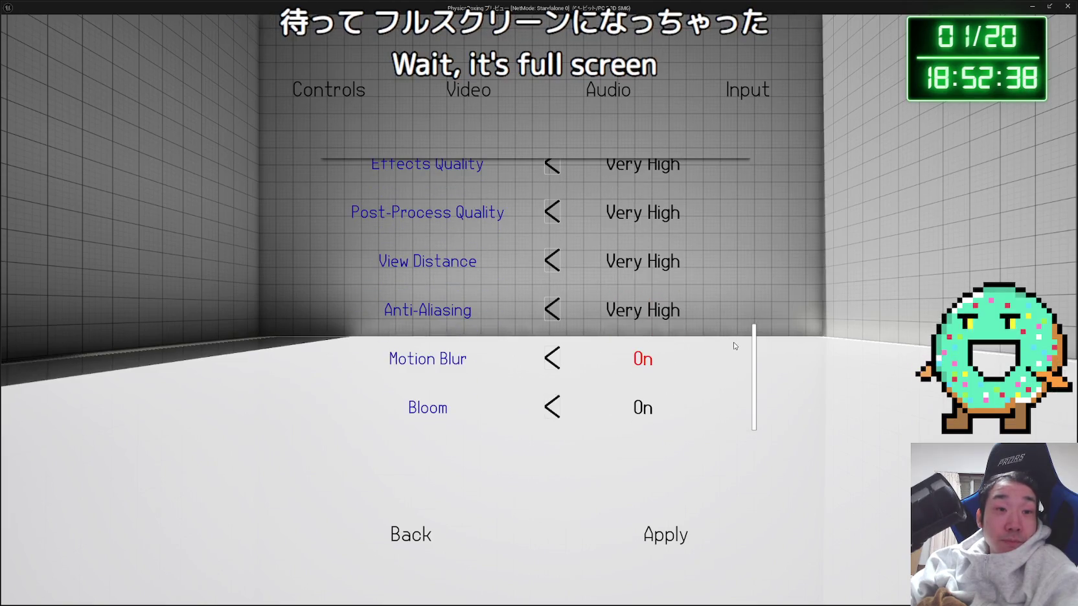
left_click_drag(755, 339, 762, 165)
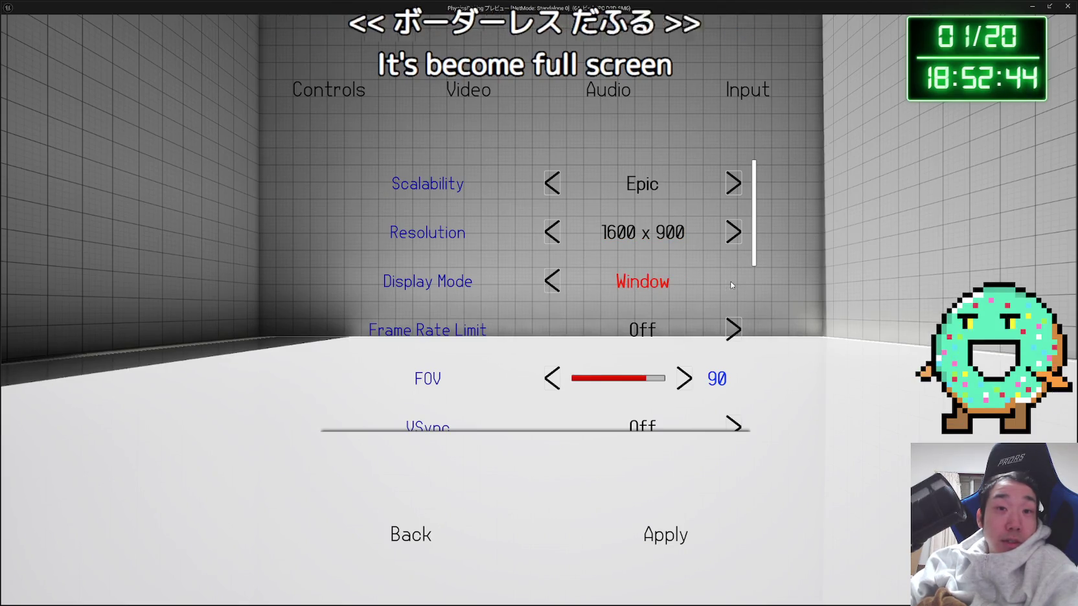
left_click(665, 535)
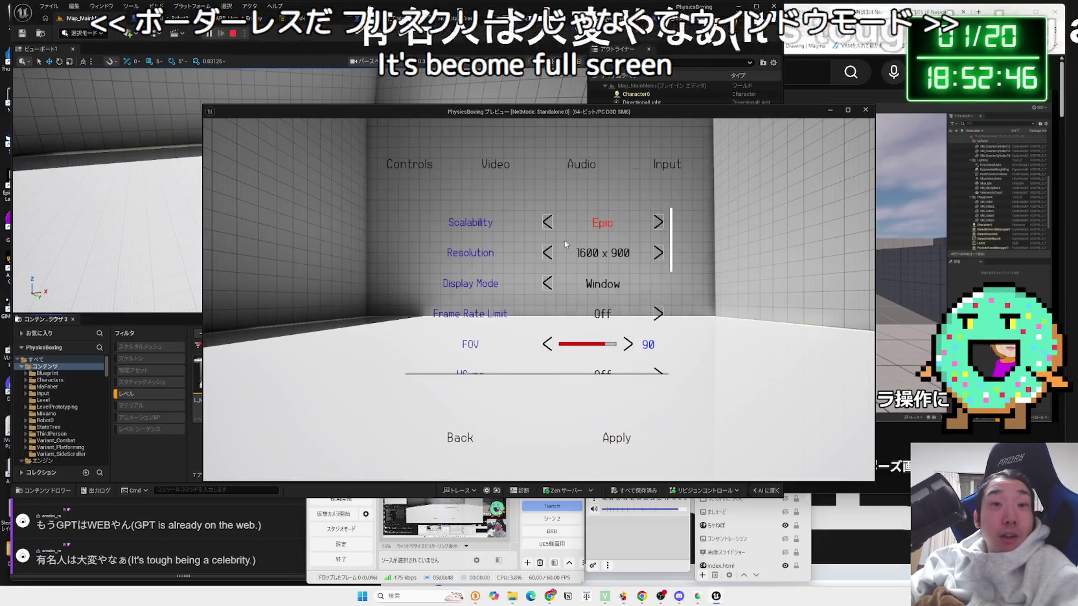
Step: Try several resolutions and Scalability levels, keeping Epic and finally applying 1920 x 1080
left_click(657, 253)
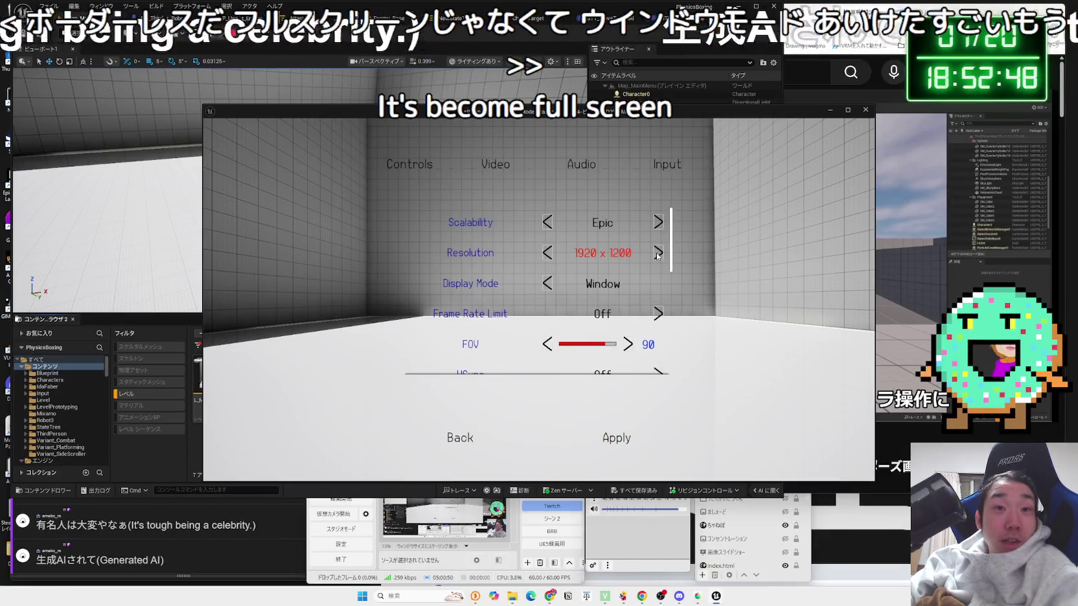
left_click(658, 252)
scroll(657, 253, "down", 1)
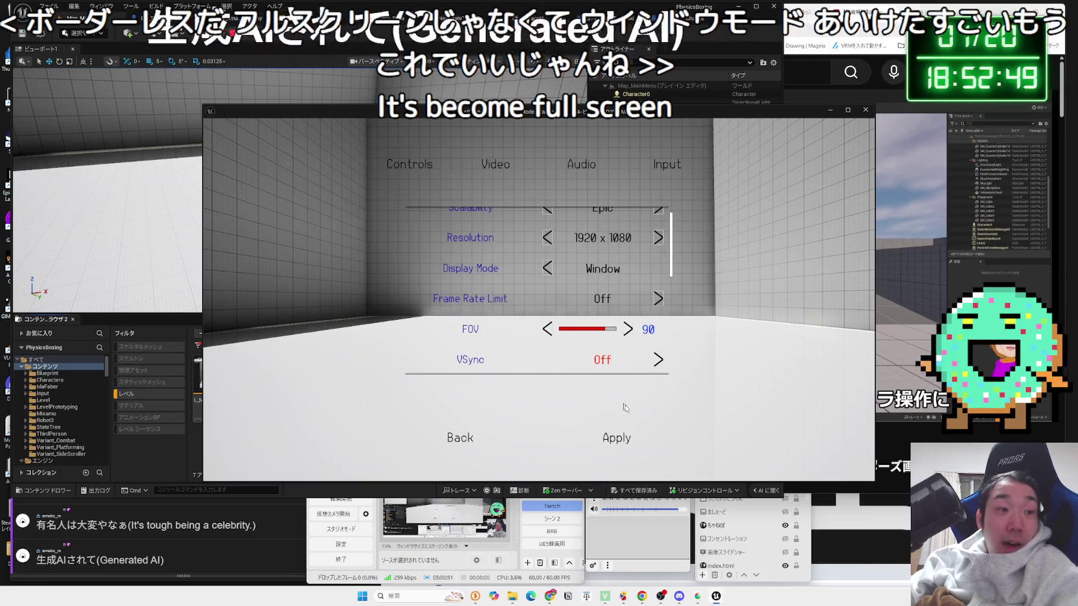
left_click(620, 443)
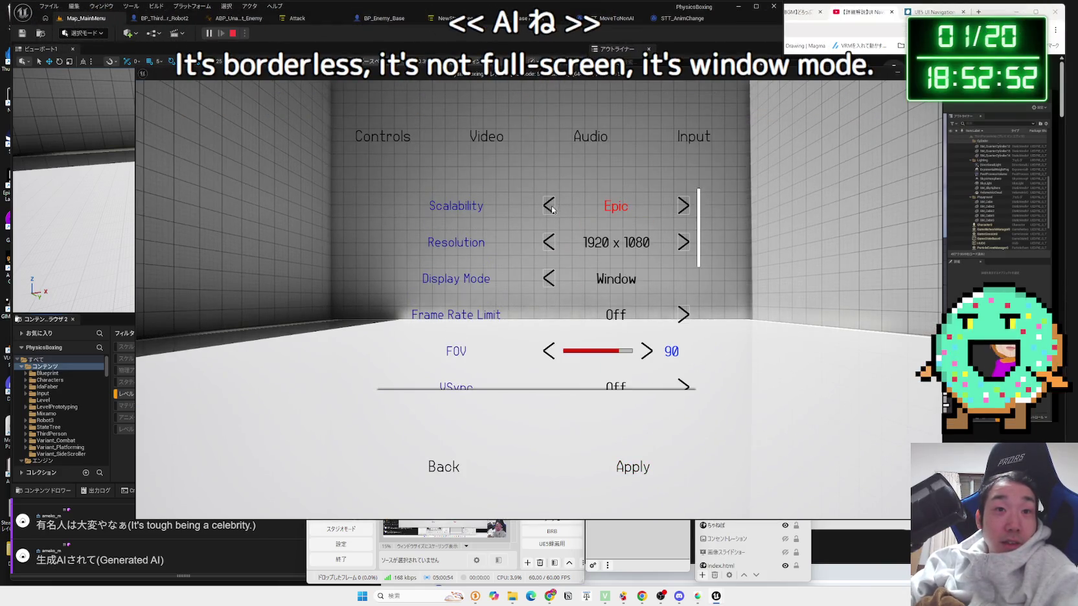
left_click(548, 206)
left_click(683, 243)
left_click(684, 206)
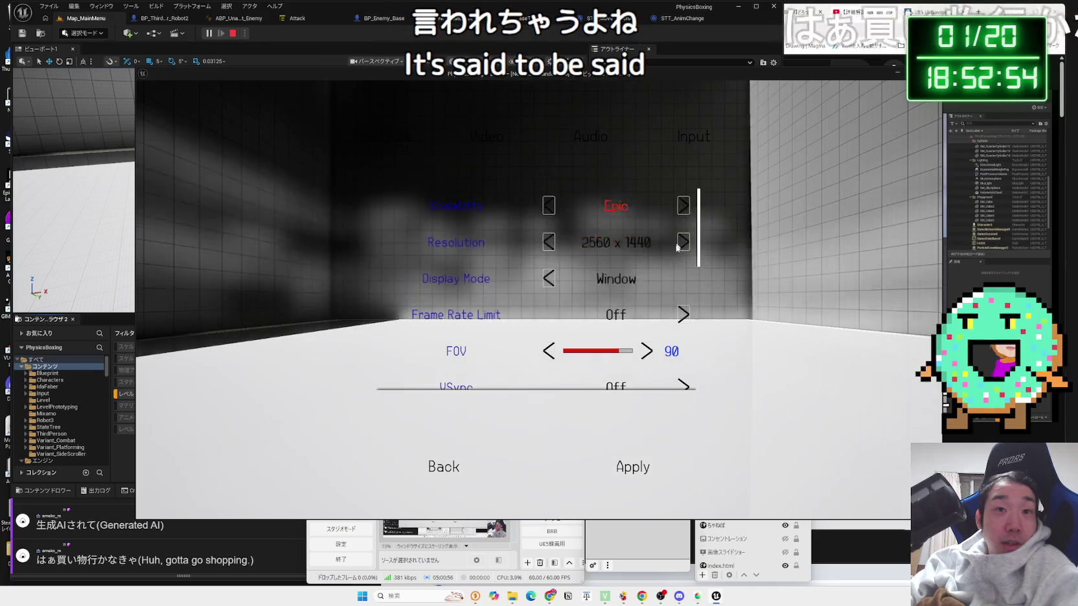
left_click(633, 467)
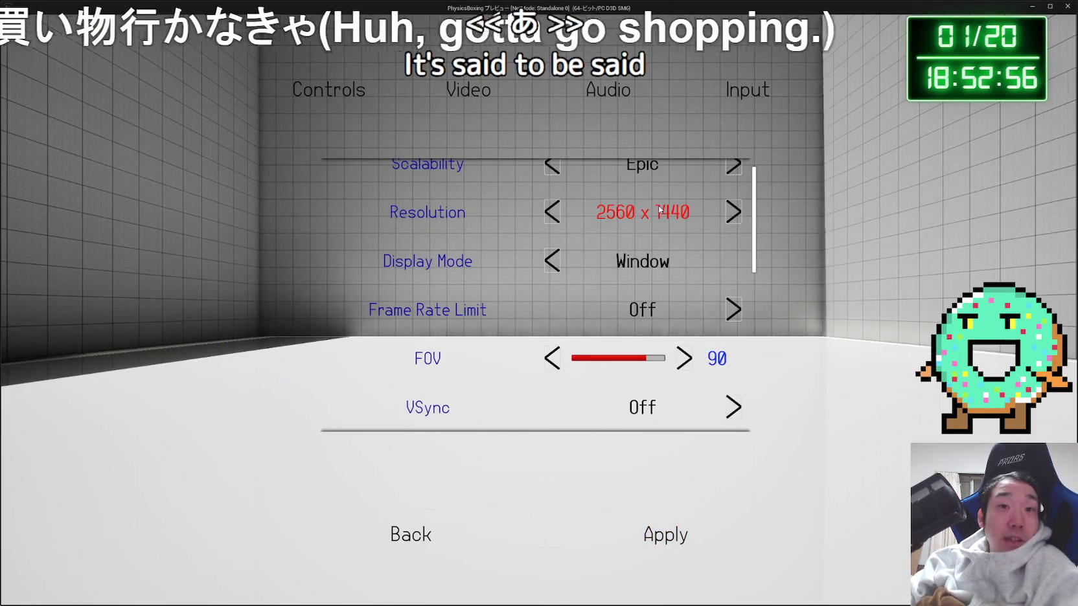
left_click(554, 218)
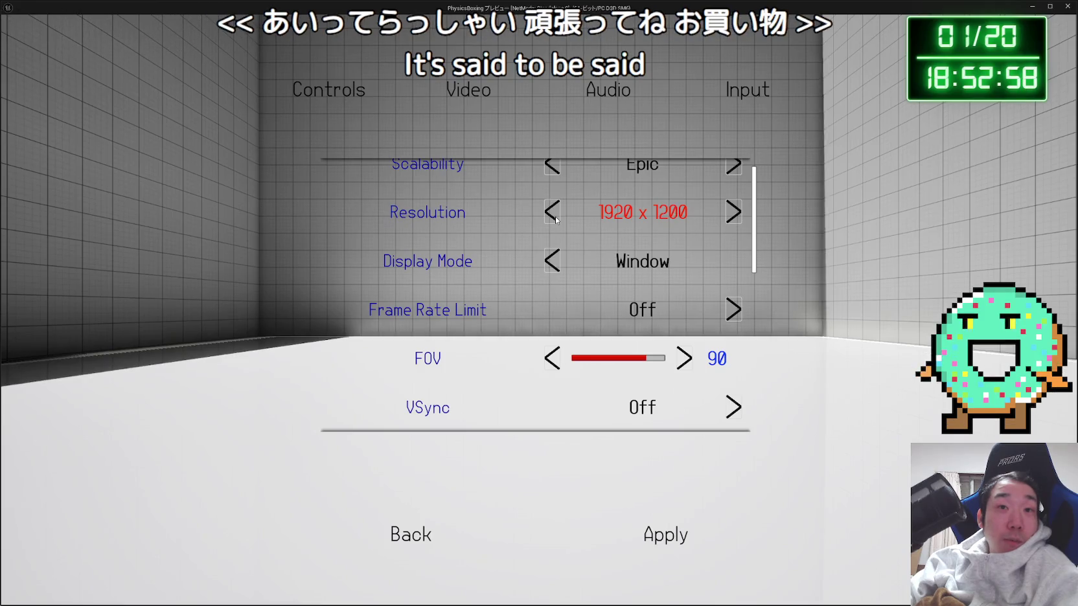
left_click(554, 218)
left_click(656, 534)
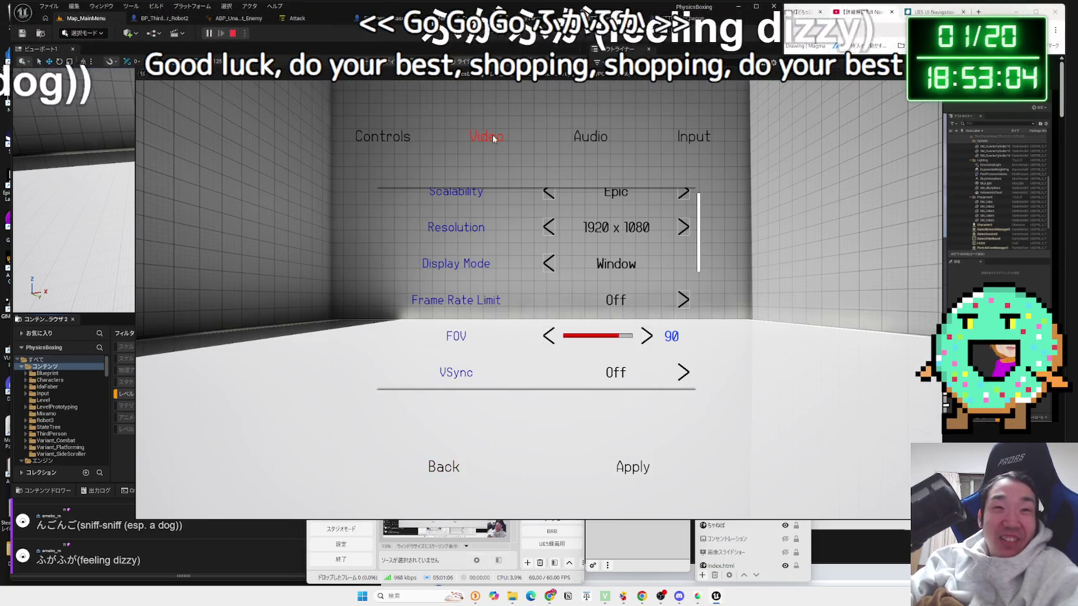
Step: Browse the Audio and Input tabs, decline Reset To Defaults with NO, and return to Controls
left_click(590, 136)
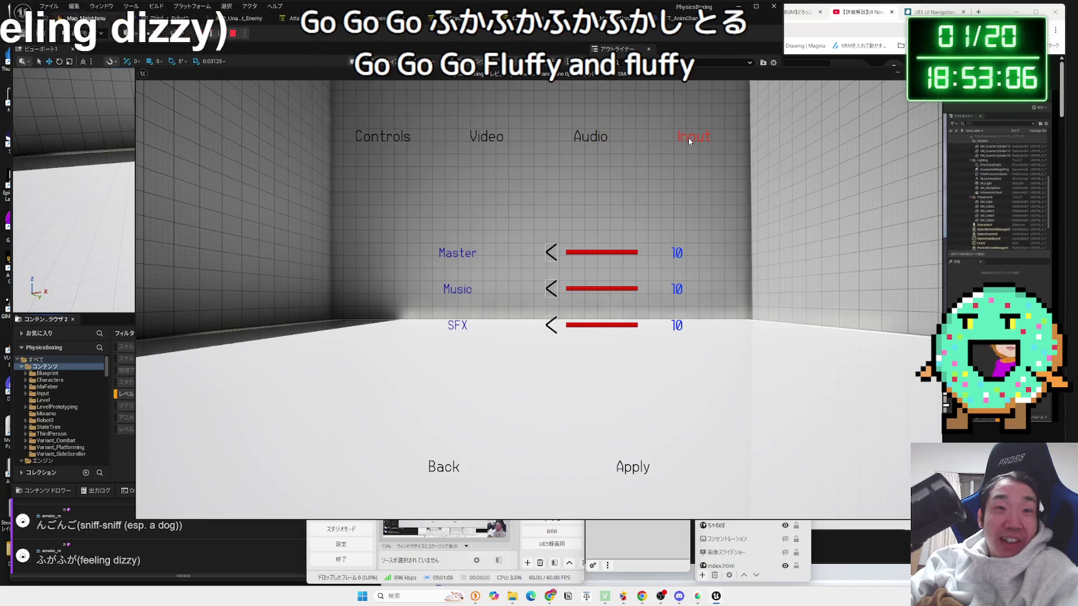
left_click(690, 141)
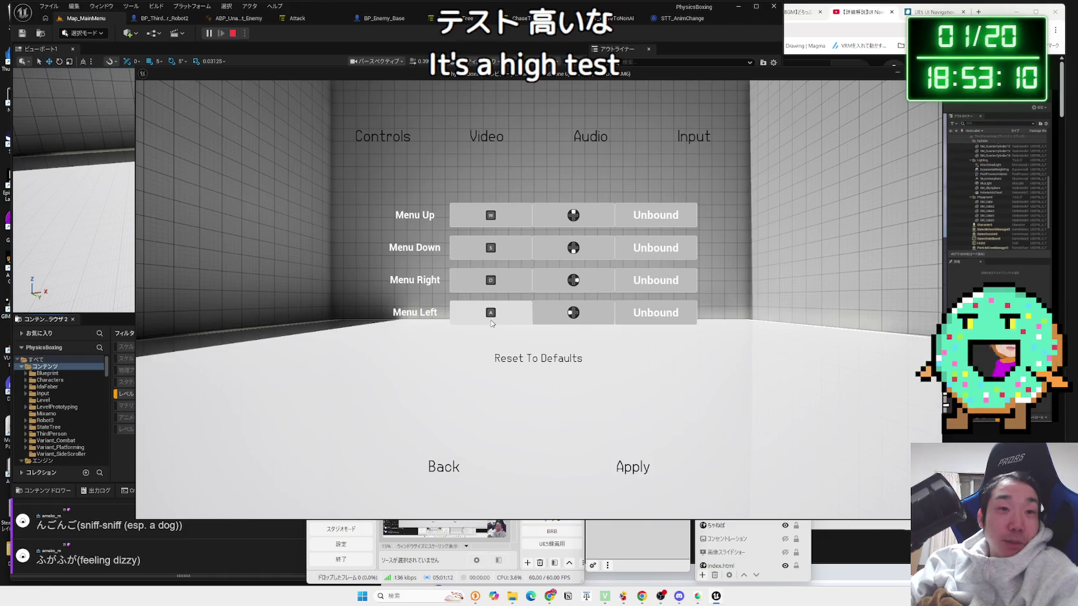
left_click(517, 360)
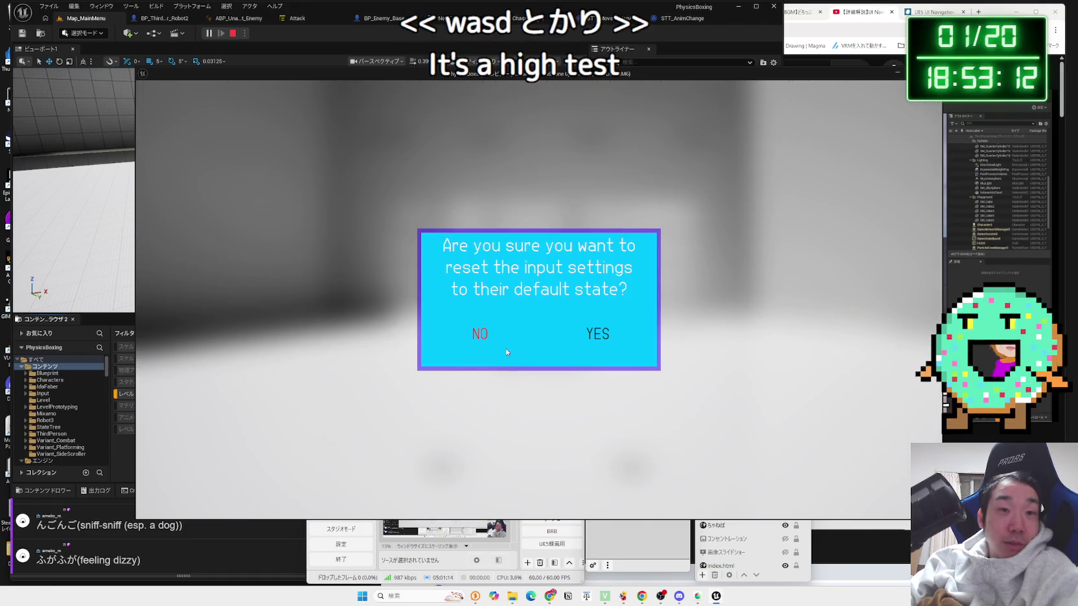
left_click(505, 349)
left_click(590, 137)
left_click(389, 138)
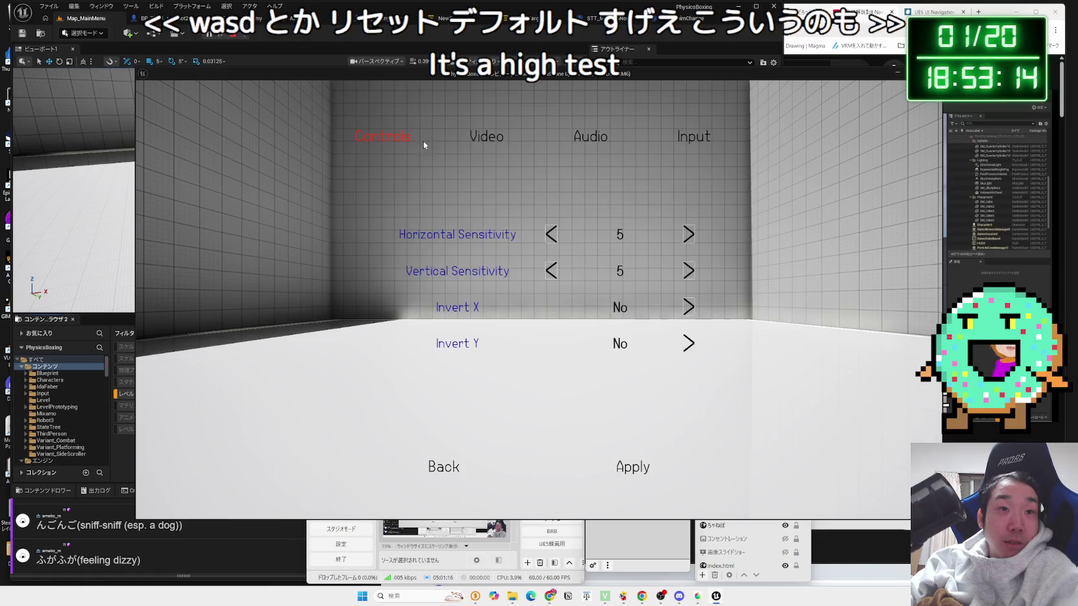
left_click(486, 137)
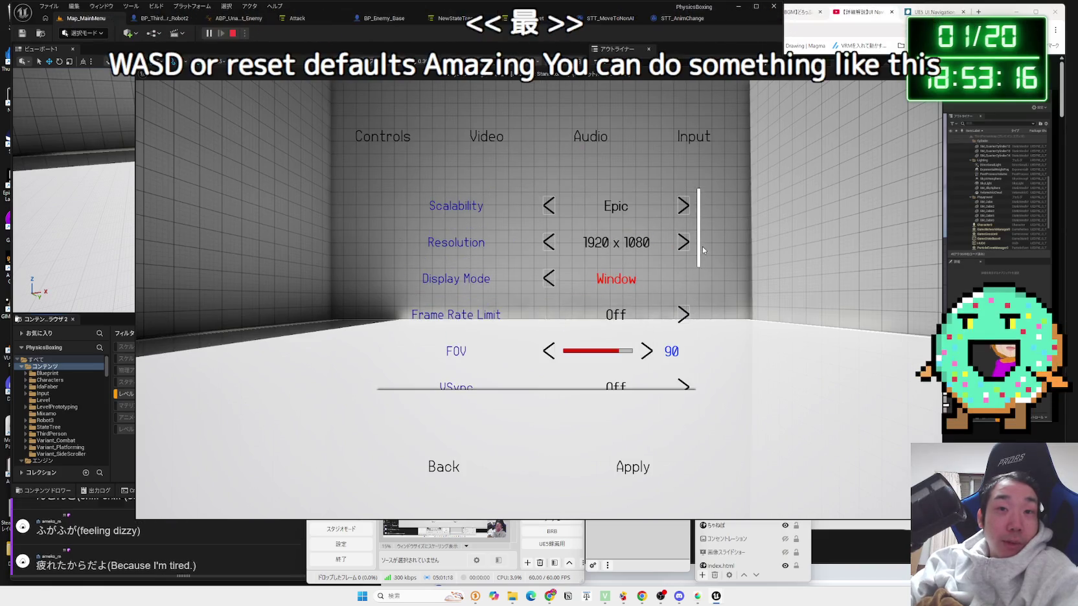
mouse_move(702, 246)
left_mouse_down()
mouse_move(702, 383)
mouse_move(701, 311)
left_mouse_up()
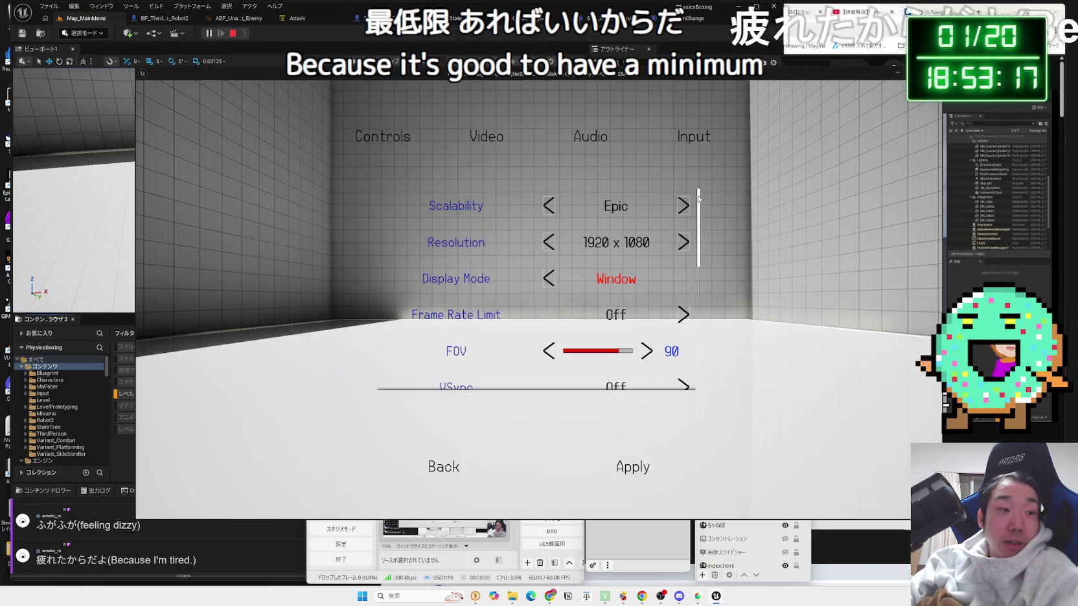
left_click(410, 140)
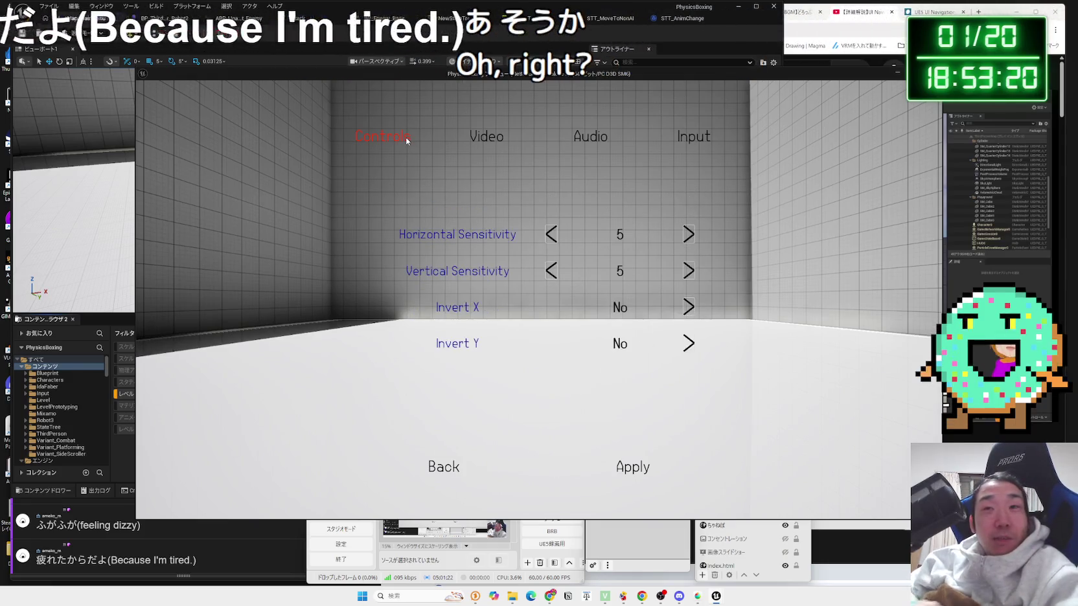
Step: Raise Chrome onto the UI Navigation explainer video, then start a new Google tab
left_click(904, 22)
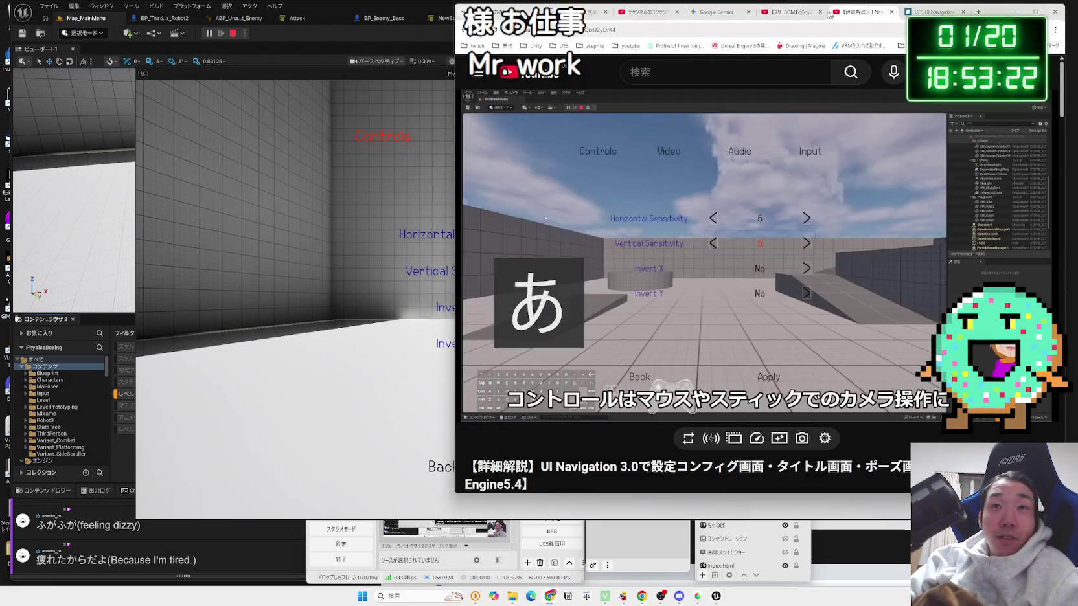
left_click(793, 11)
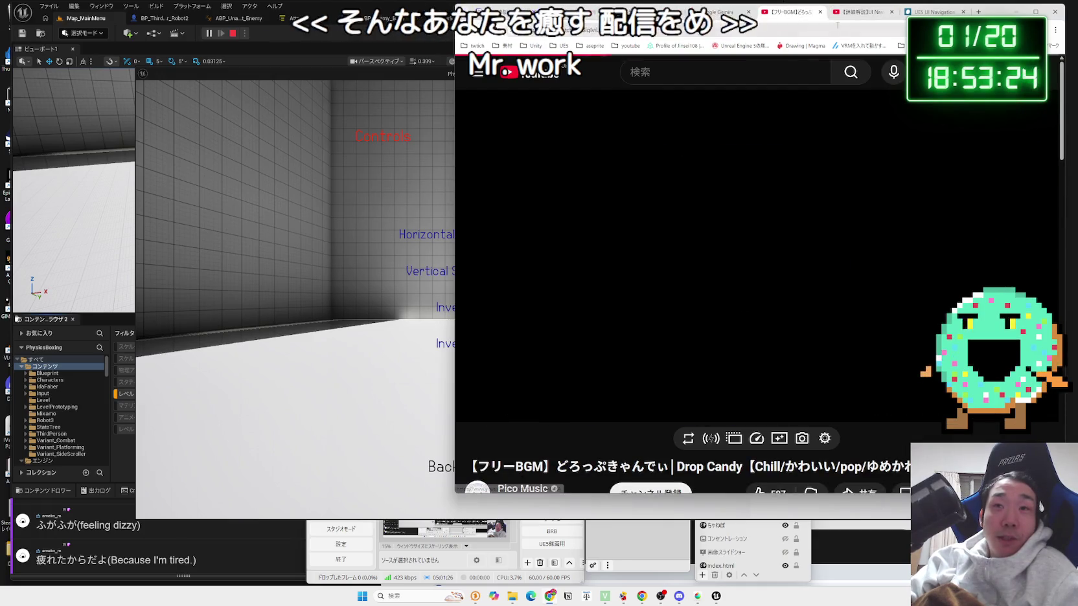
left_click(861, 12)
left_click(933, 11)
left_click(857, 12)
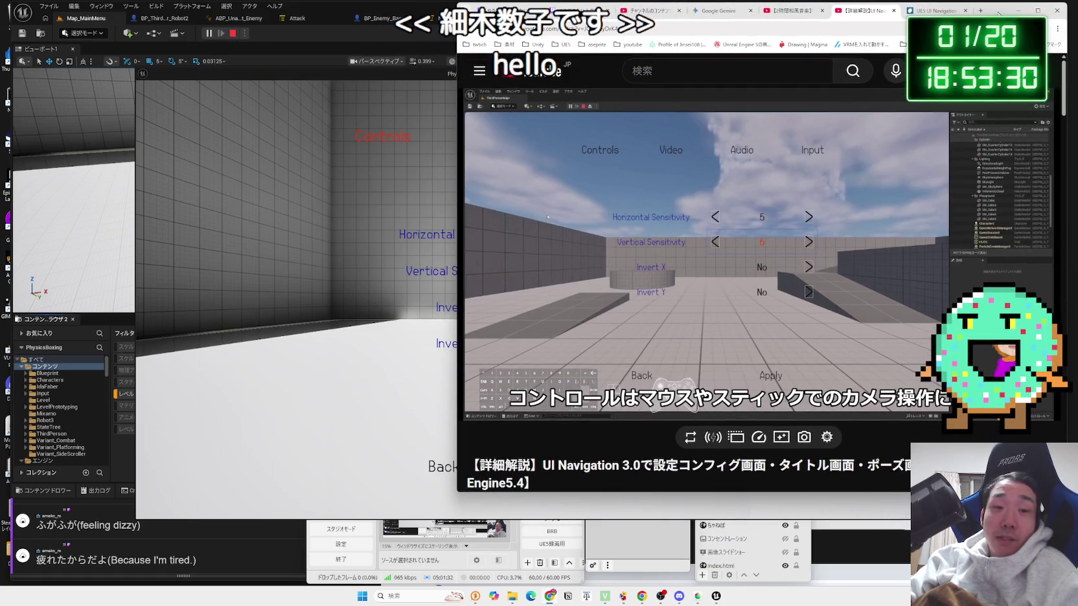
left_click(981, 10)
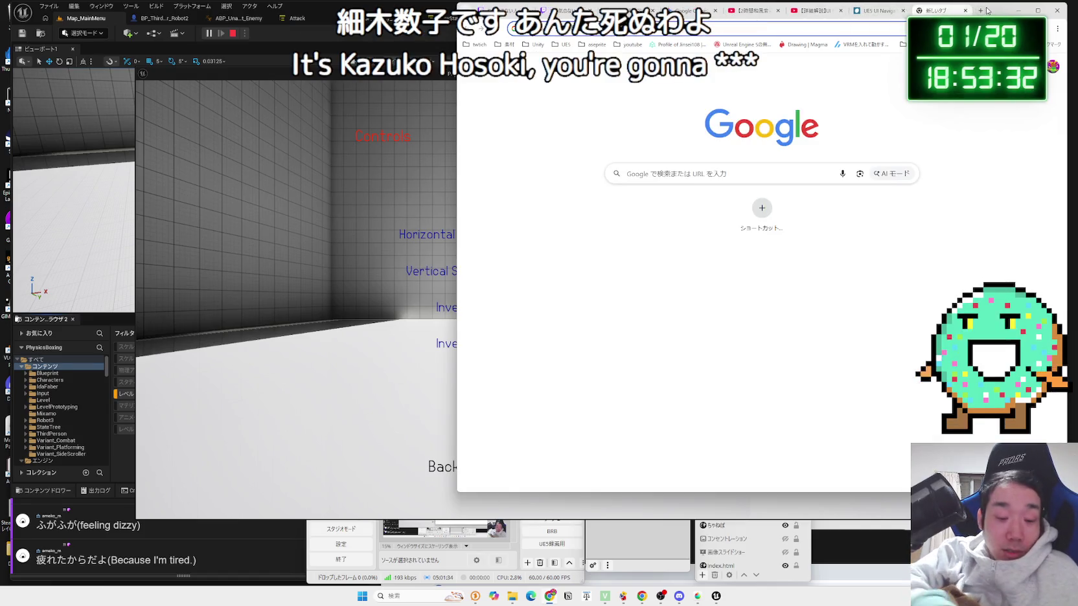
Step: Search Google for あんた死ぬわよ, then replace the query with 地獄に落ちるわよ
type("あんたし")
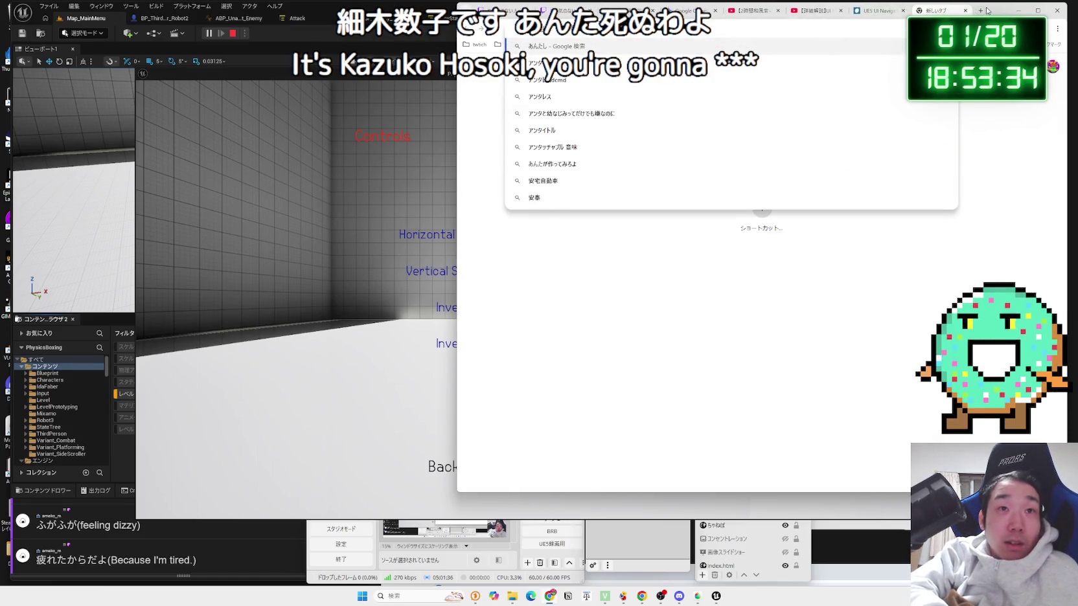
key("Return")
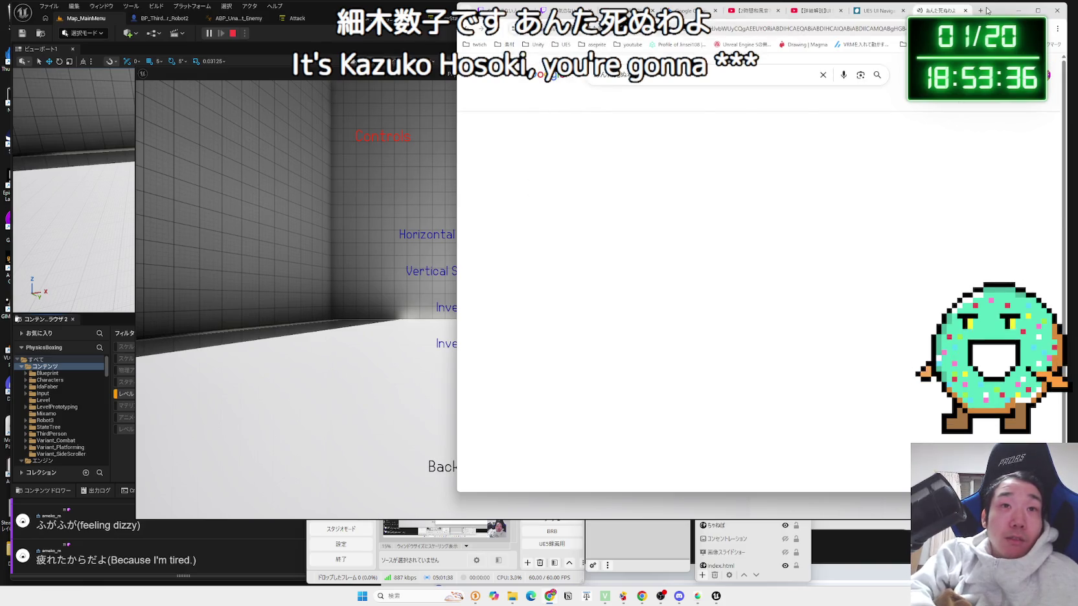
left_click(737, 71)
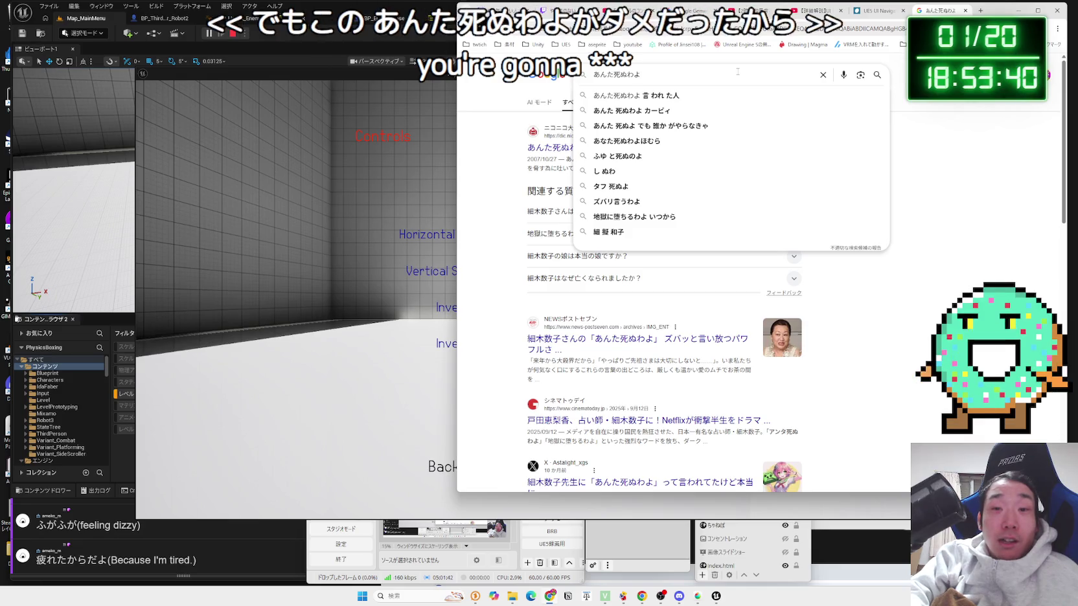
key("BackSpace")
key("BackSpace")
key("BackSpace")
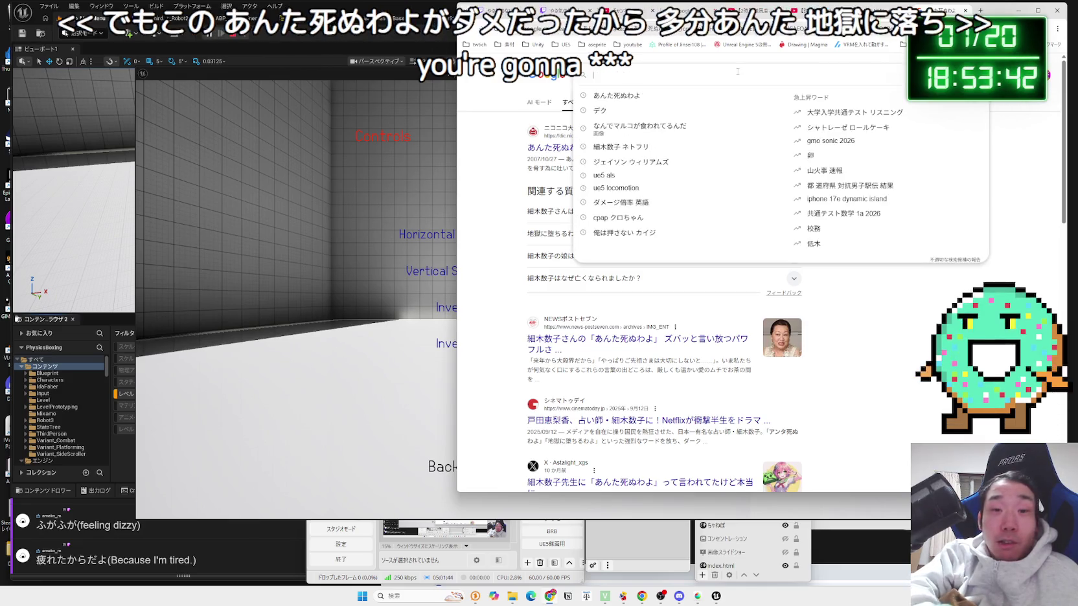
type("じごくに")
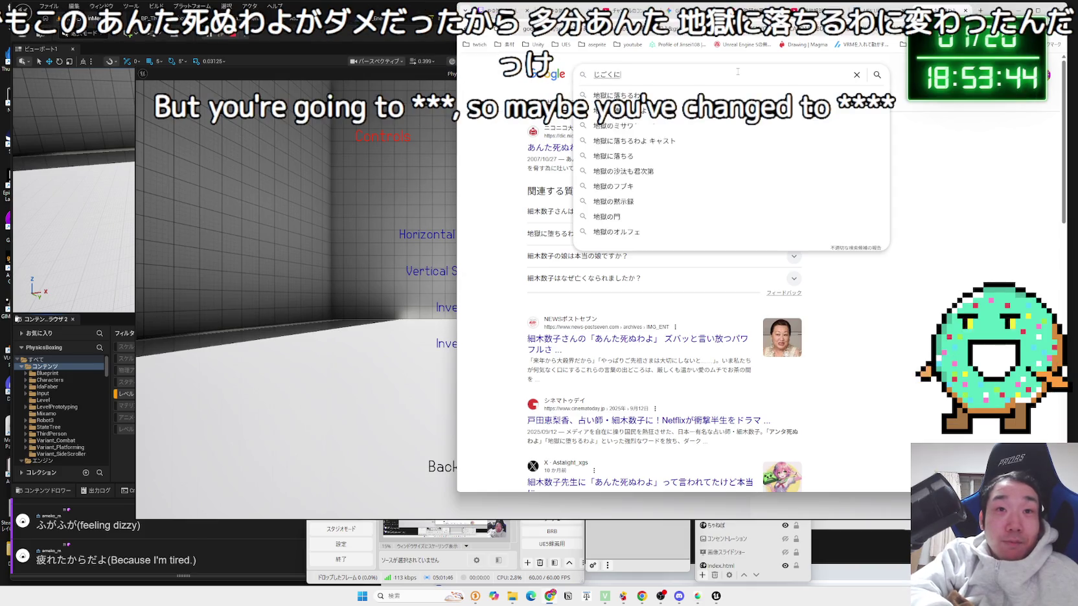
key("Return")
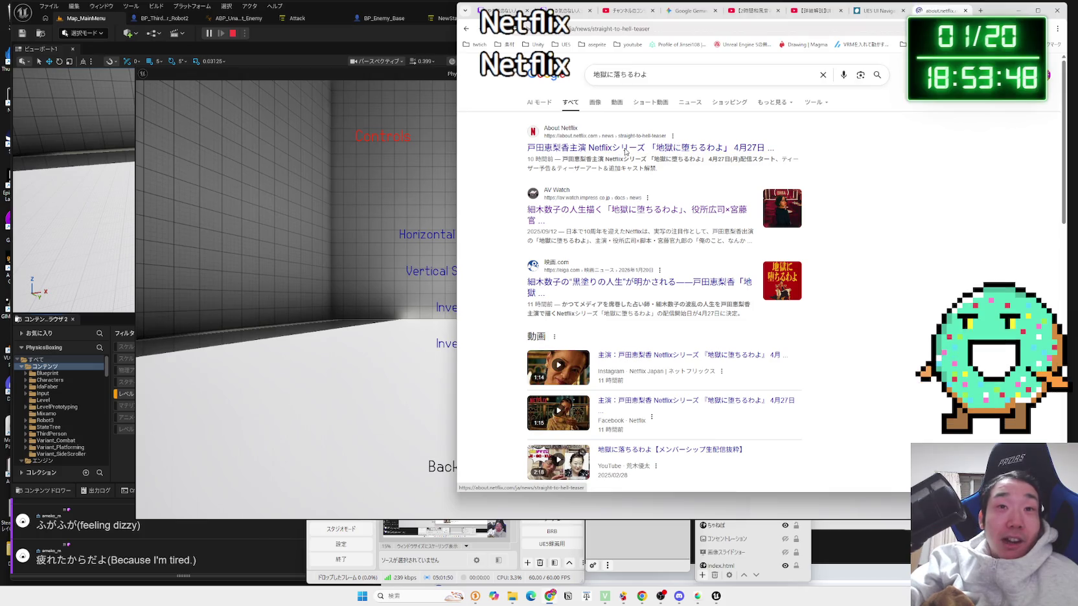
Step: Open the About Netflix article on 地獄に堕ちるわよ, read its headline, then switch to the piano music video
left_click(626, 153)
scroll(790, 241, "down", 2)
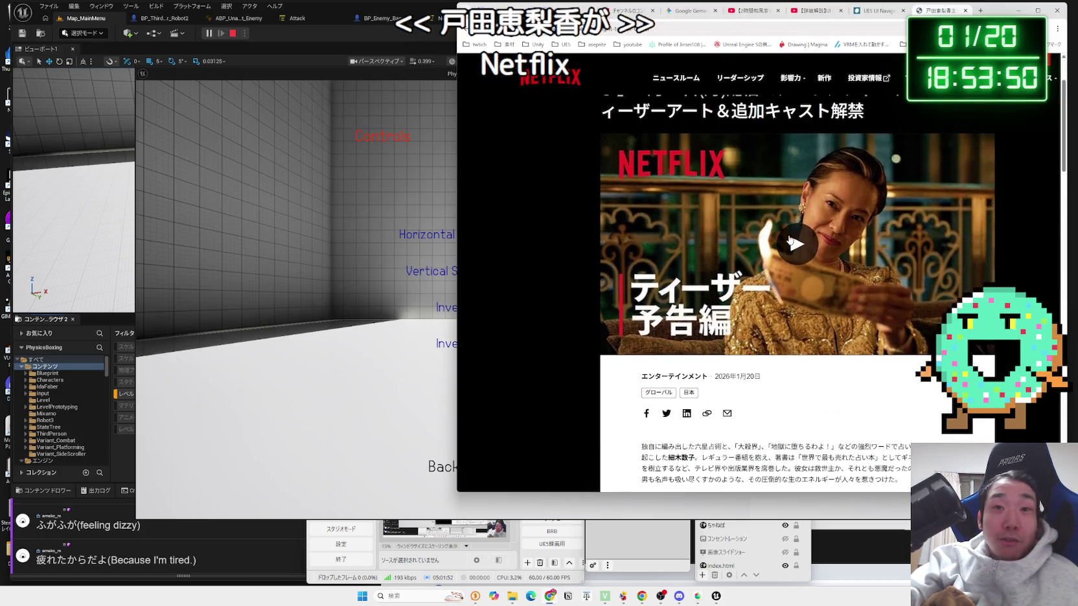
scroll(790, 241, "up", 1)
triple_click(840, 153)
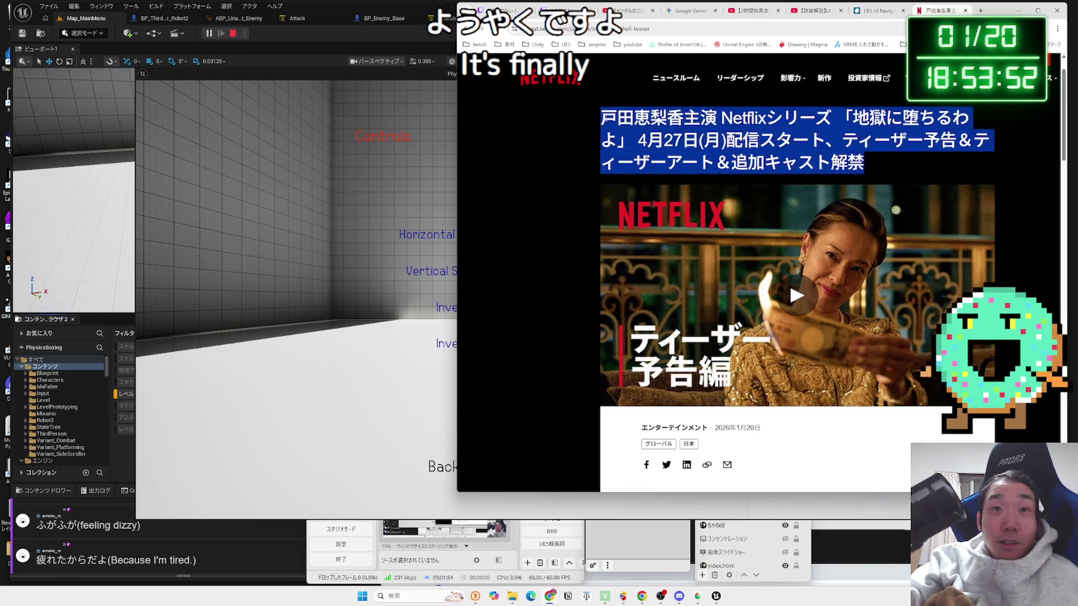
left_click(884, 159)
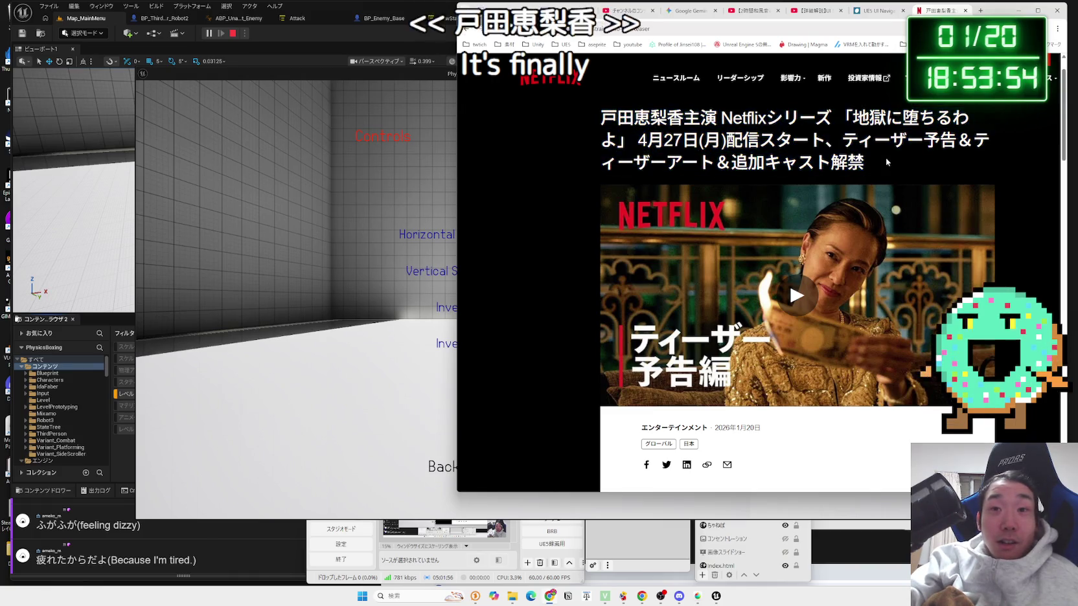
scroll(886, 162, "down", 5)
scroll(886, 162, "up", 6)
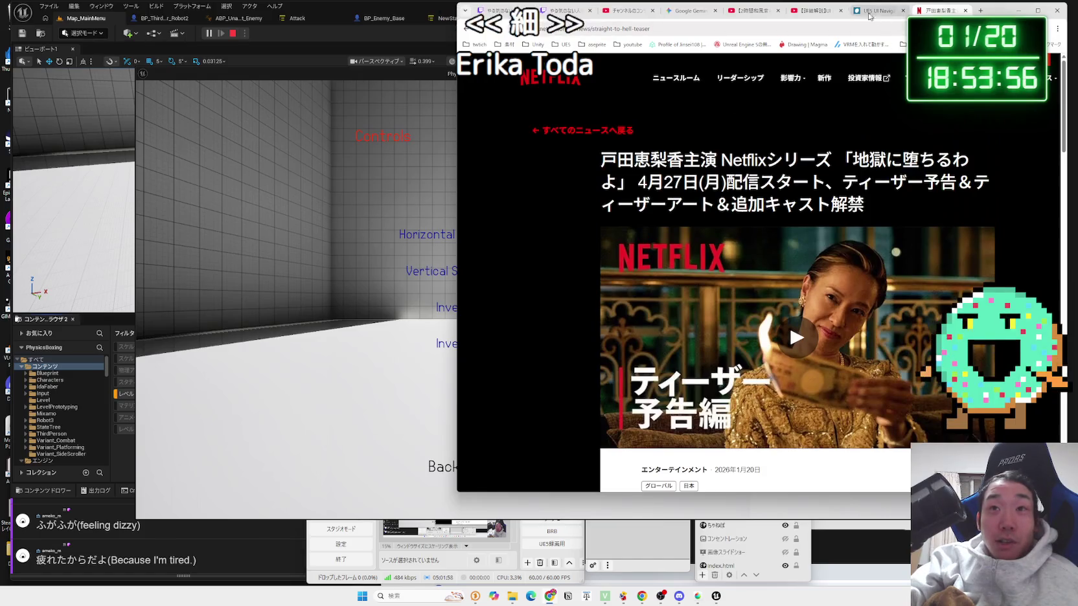
left_click(869, 11)
left_click(752, 11)
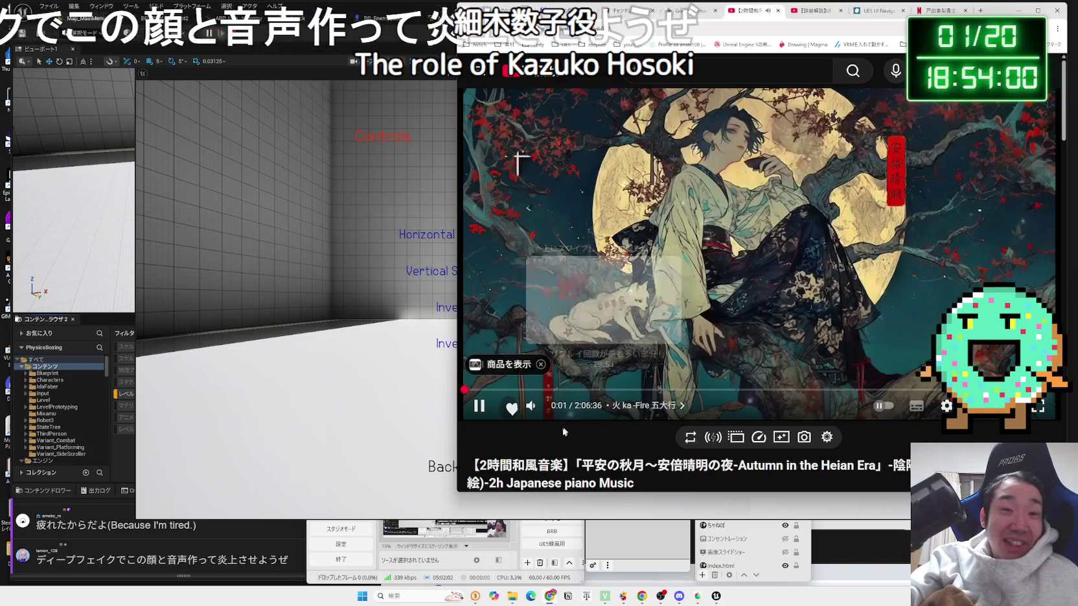
Step: Check the newest comment in the comment viewer, close the Netflix tab, and raise the game's settings window
left_click(107, 558)
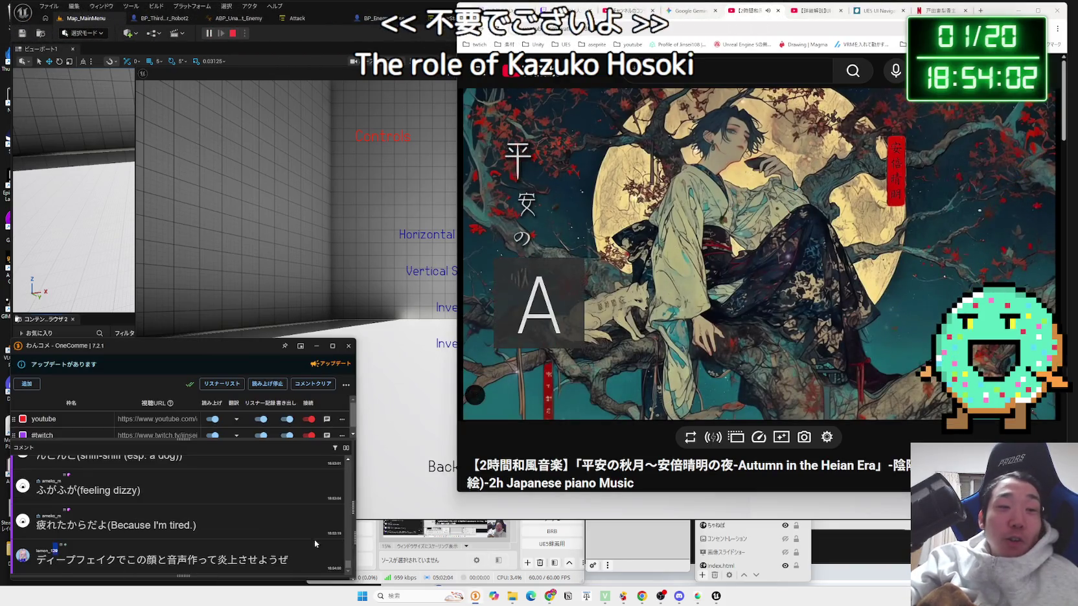
triple_click(308, 560)
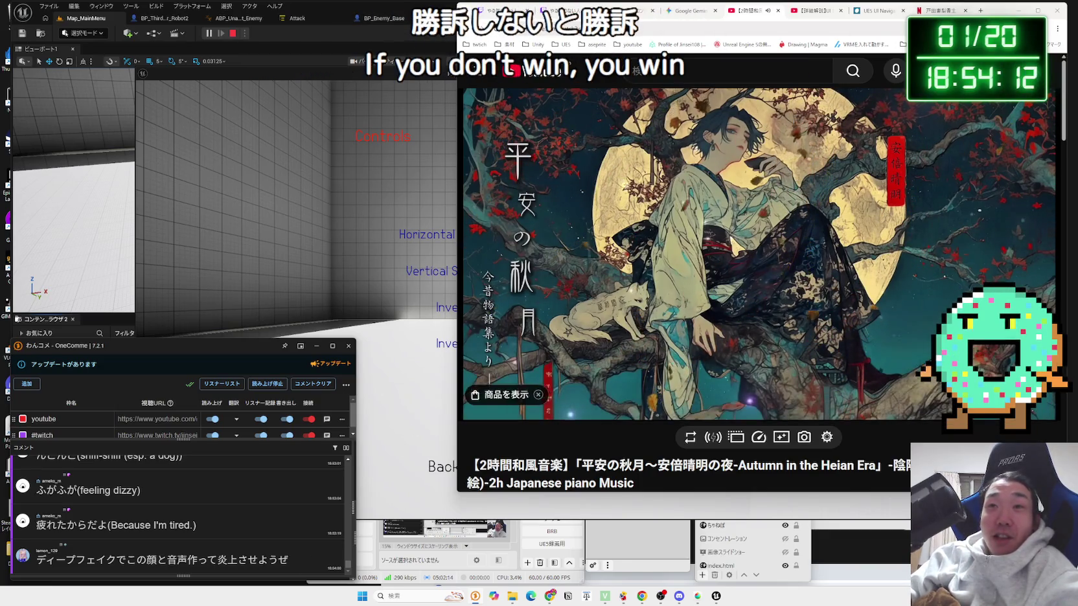
left_click(939, 11)
left_click(965, 11)
key("ctrl+shift+Tab")
key("ctrl+shift+Tab")
key("ctrl+shift+Tab")
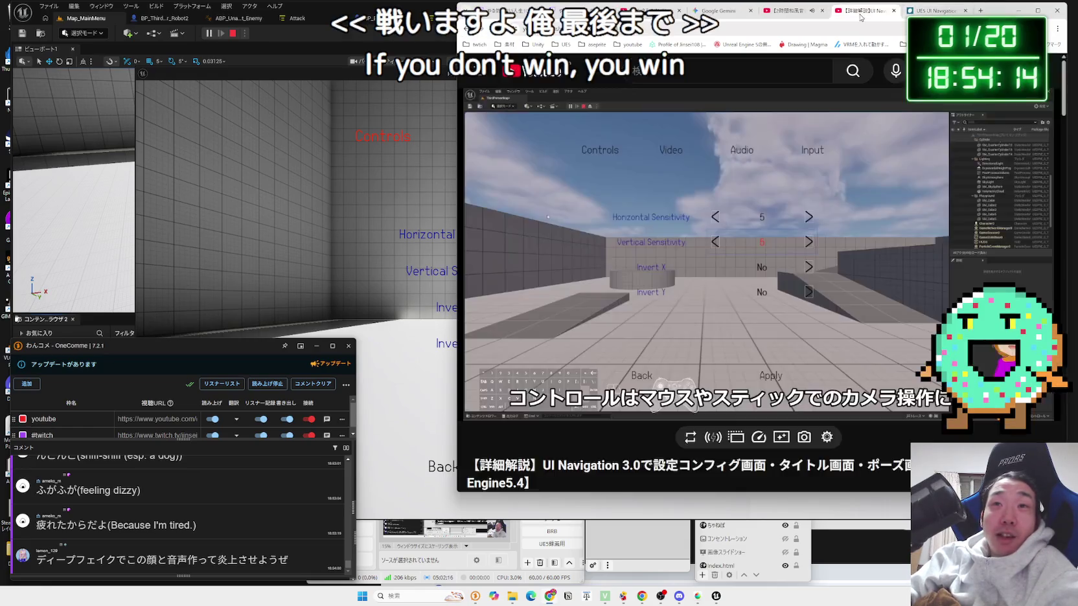
key("ctrl+shift+Tab")
key("ctrl+shift+Tab")
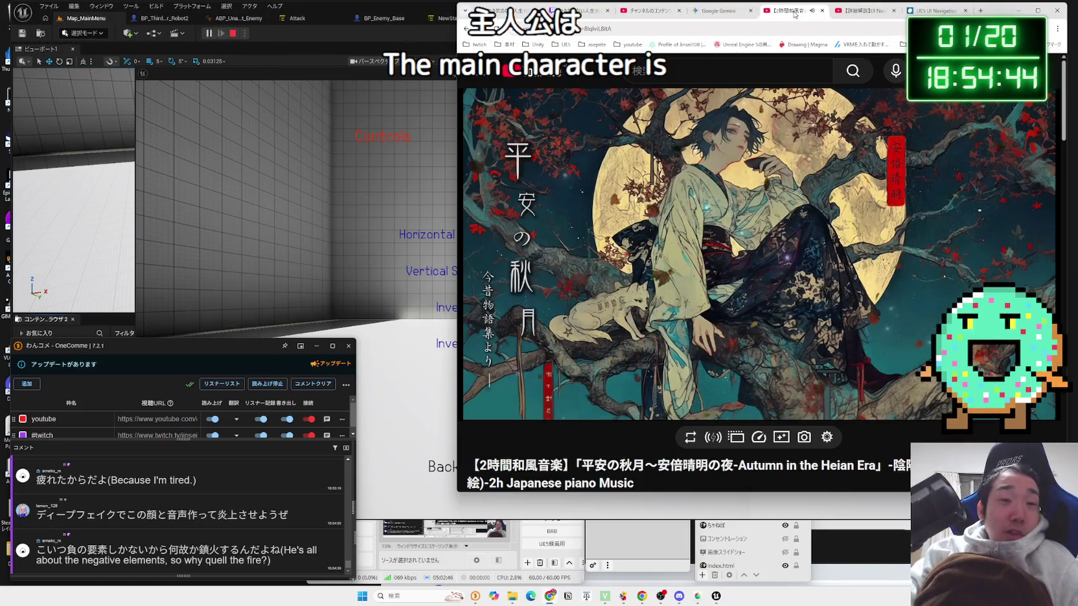
left_click(447, 91)
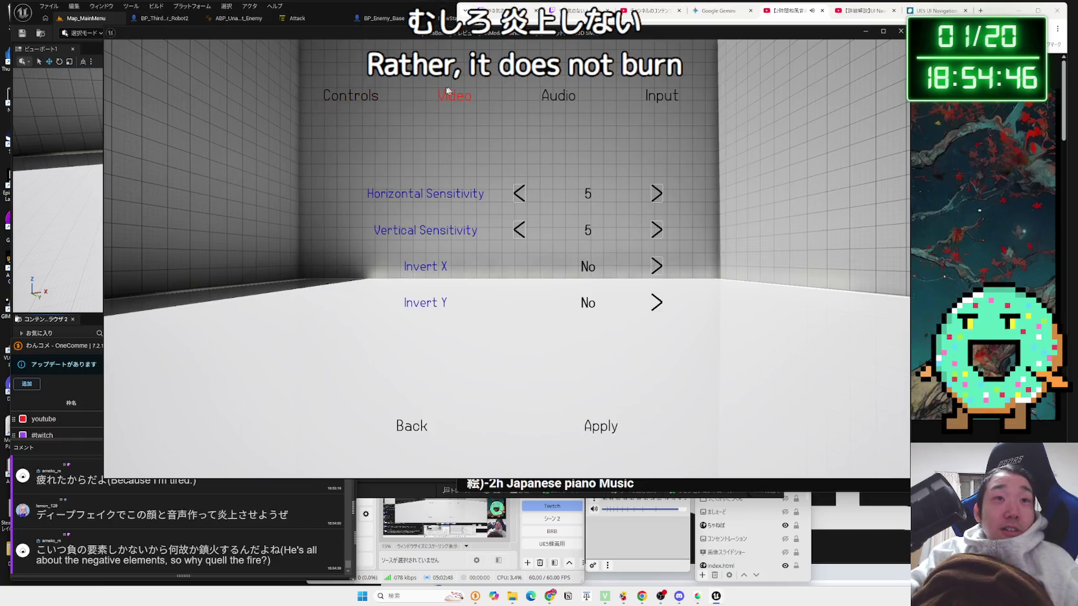
Step: Turn on horizontal inversion, press Back, choose NO, then YES to discard changes
left_click(656, 266)
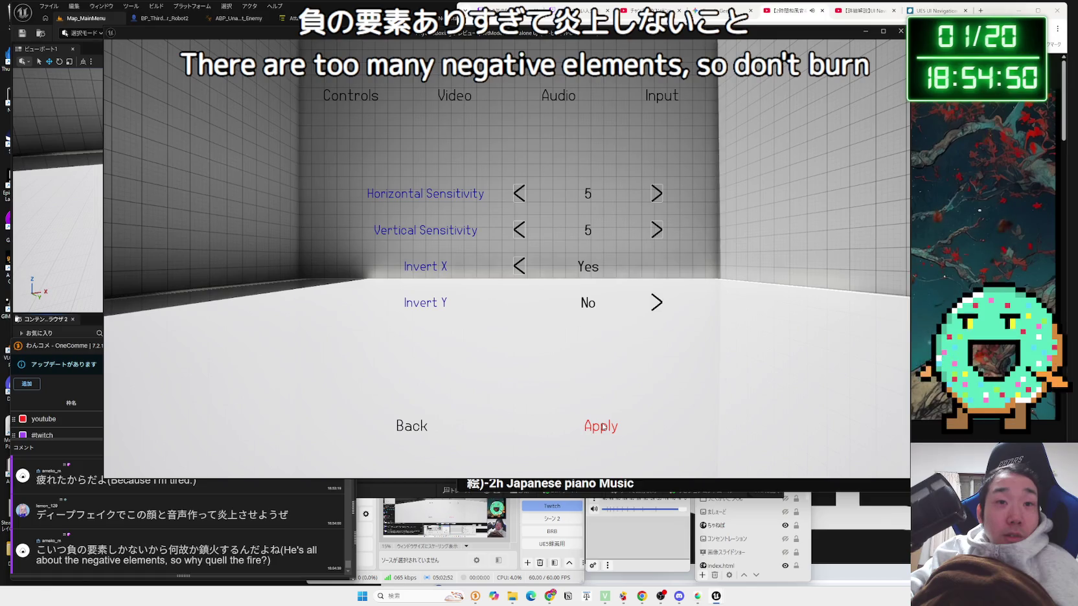
key("Up")
key("Left")
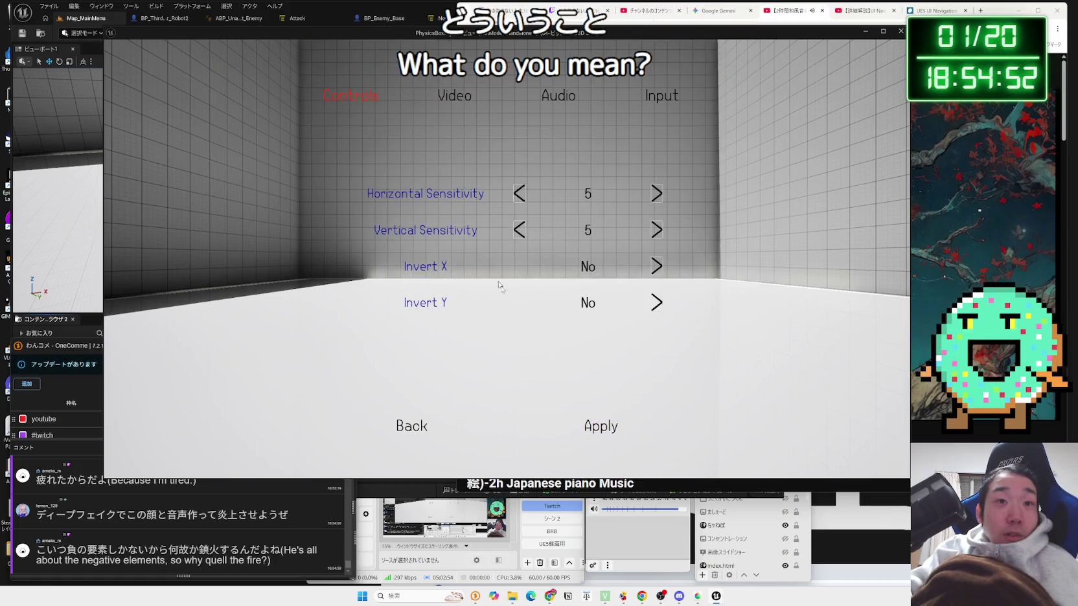
key("Left")
key("Return")
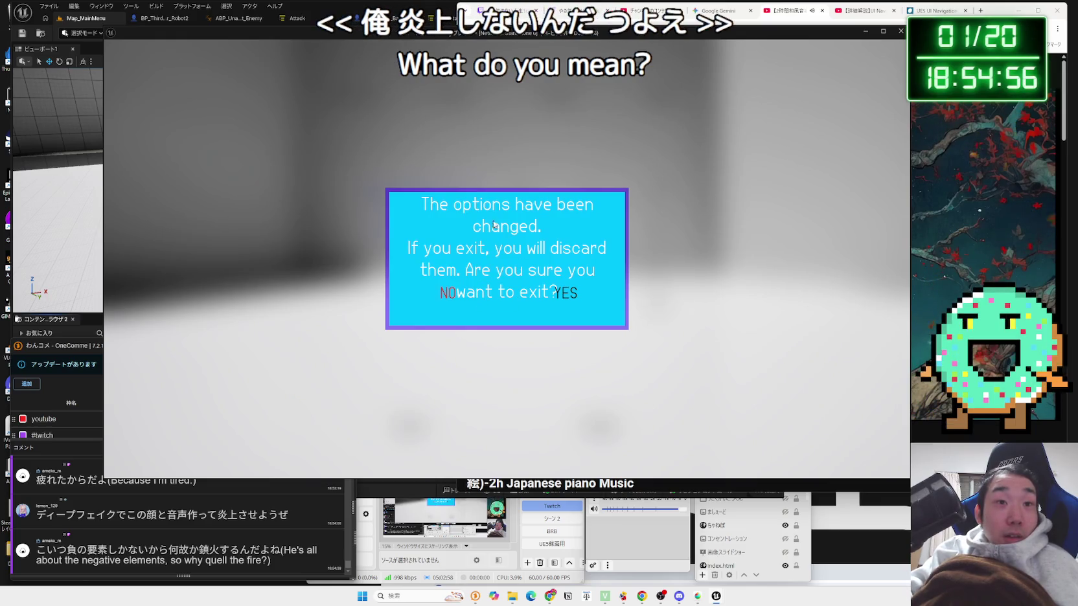
left_click(451, 301)
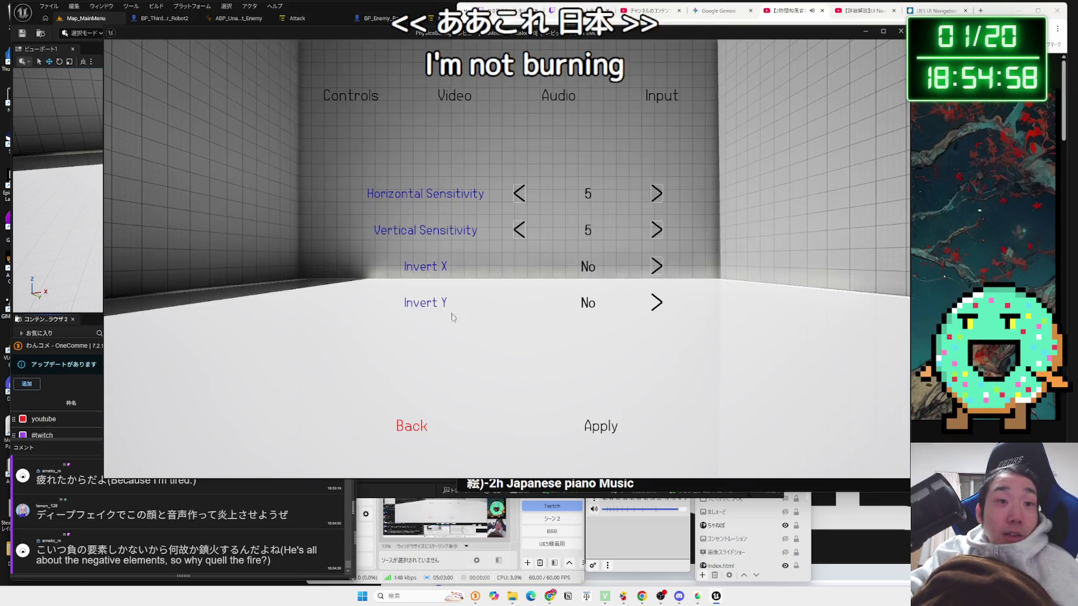
key("Return")
left_click(567, 302)
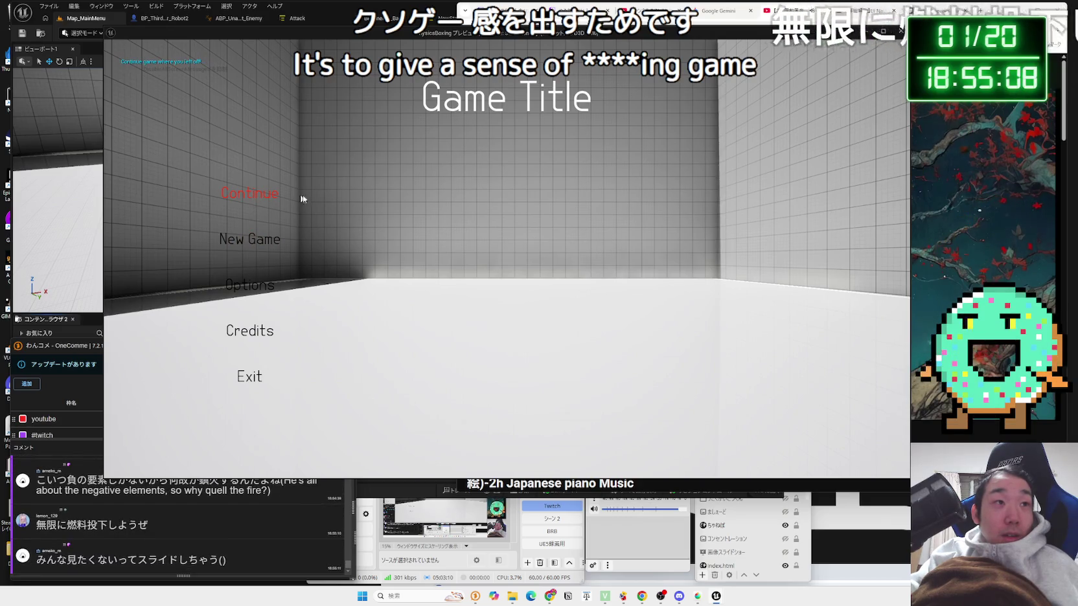
Step: Start a New Game with YES, use Continue and decline its prompt, then Exit the preview
left_click(259, 238)
left_click(564, 292)
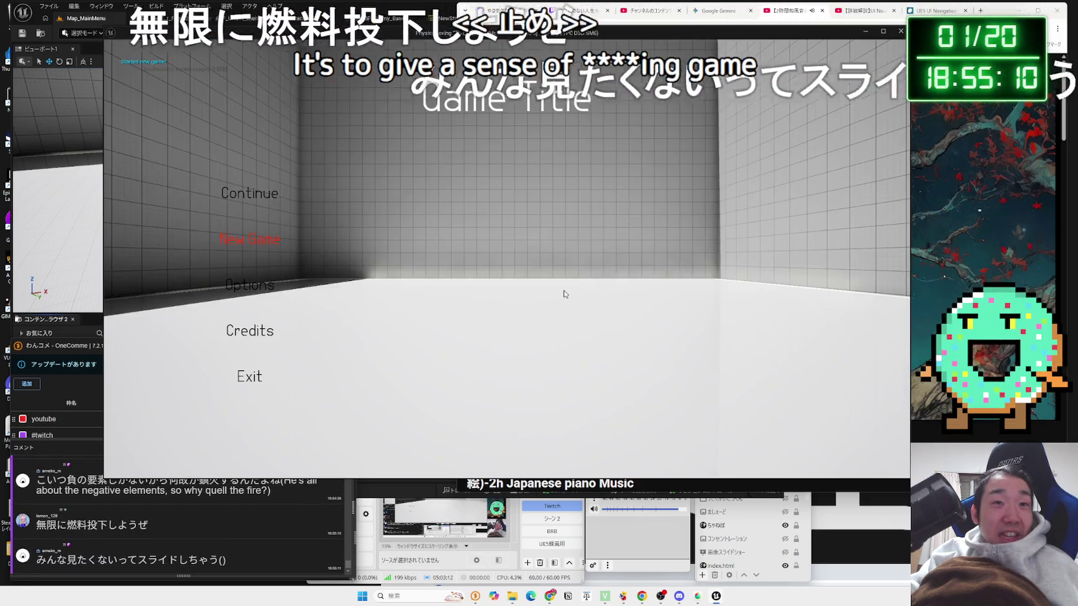
left_click(259, 205)
left_click(444, 291)
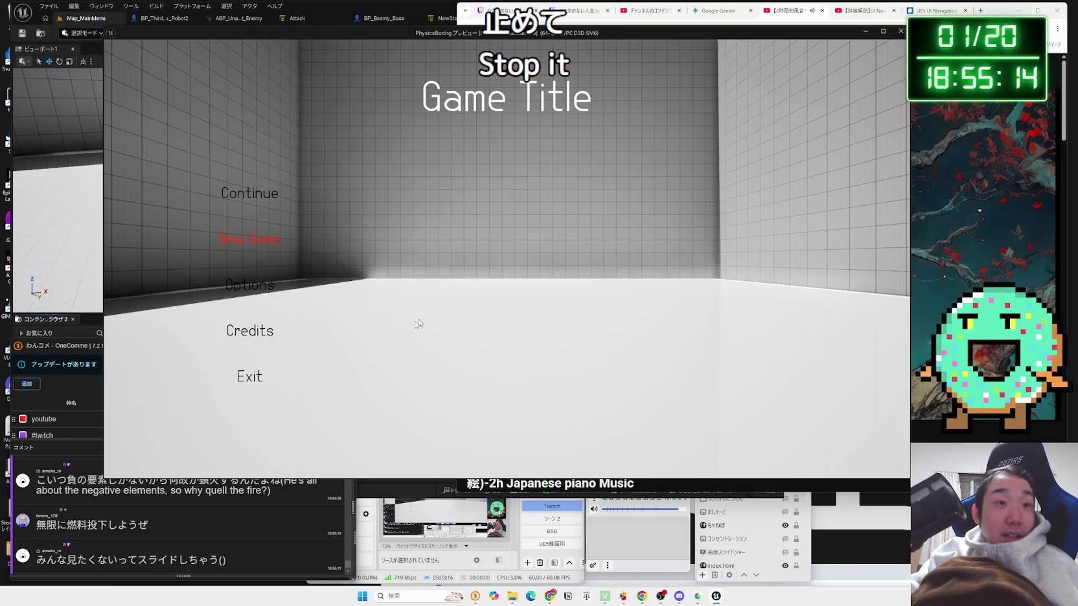
left_click(252, 388)
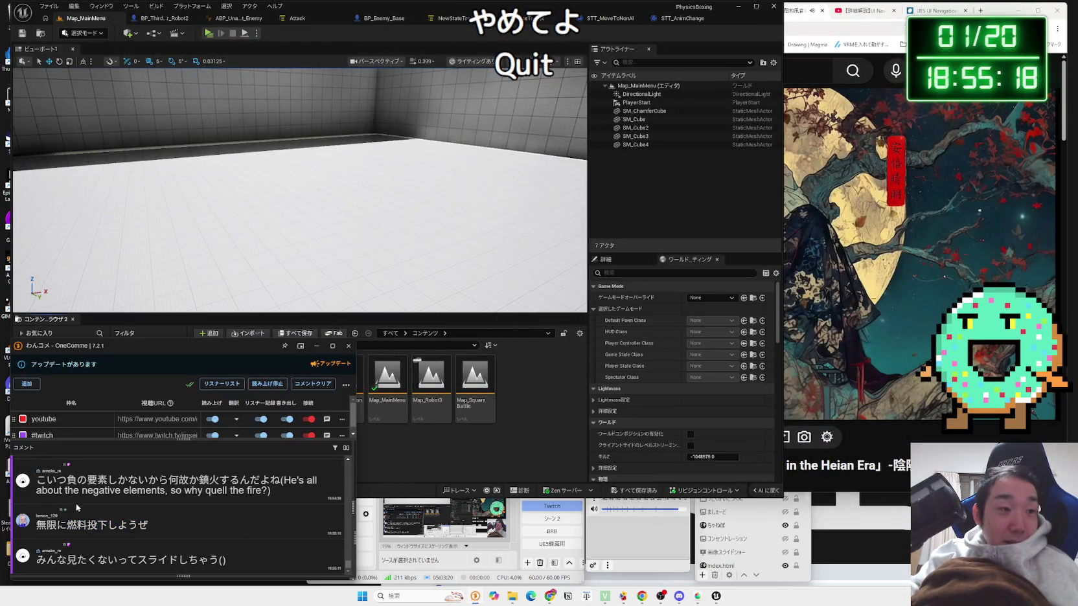
Step: Clear the text selection in the chat, then move the Chrome music-video window left over the editor
left_click_drag(203, 562, 223, 561)
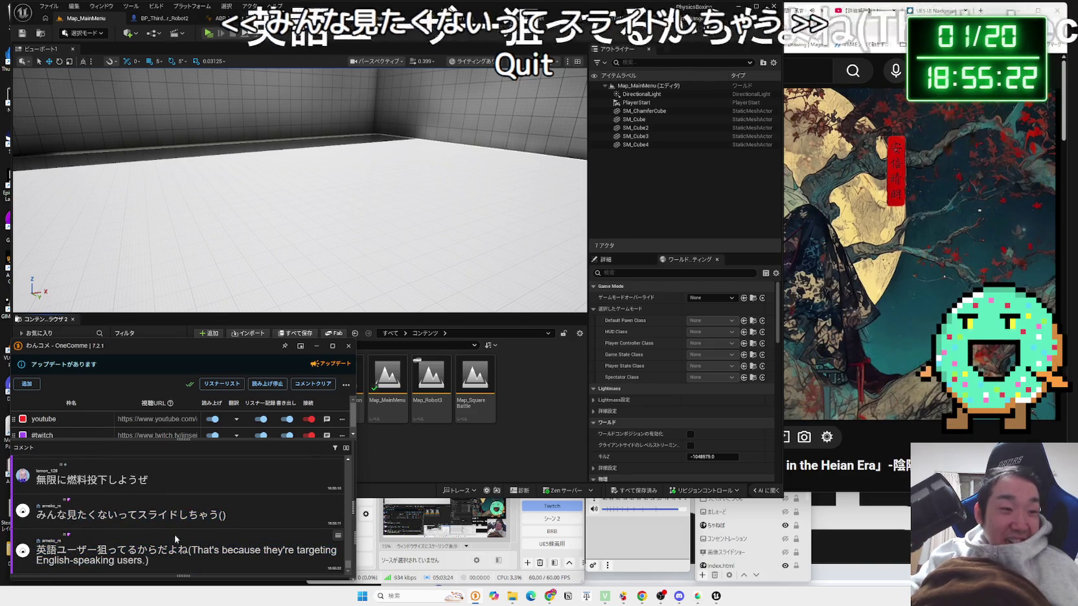
mouse_move(184, 550)
left_mouse_down()
mouse_move(53, 539)
mouse_move(187, 515)
left_mouse_up()
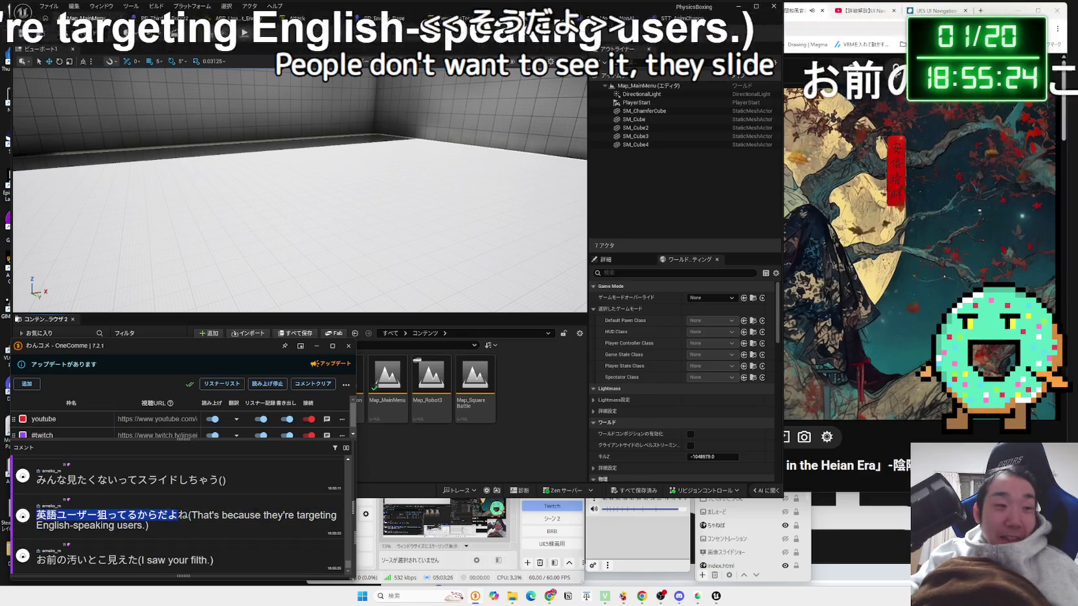
left_click(173, 513)
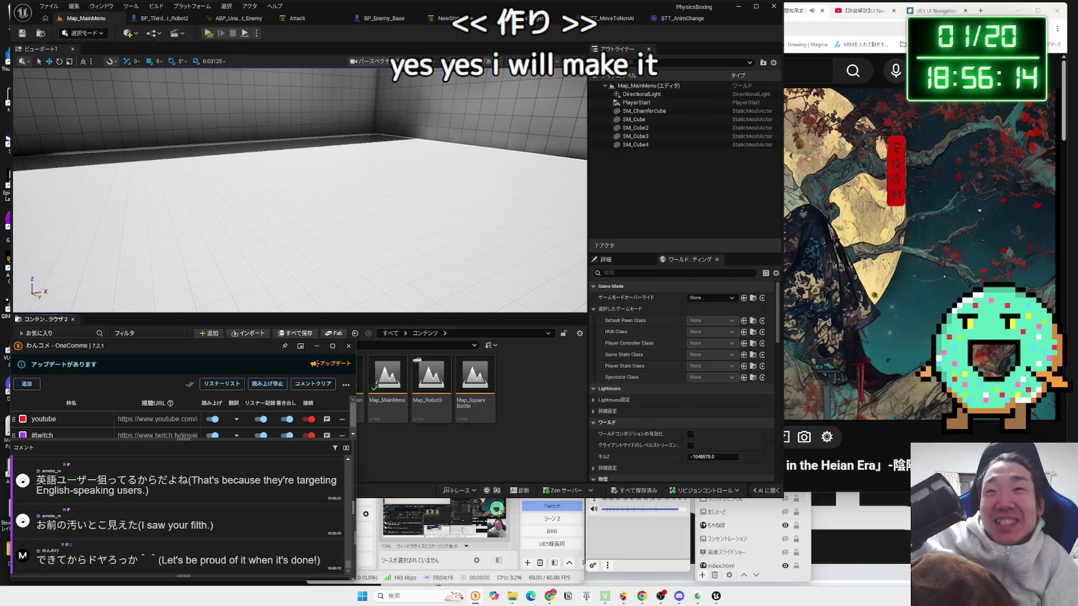
left_click_drag(1000, 10, 826, 10)
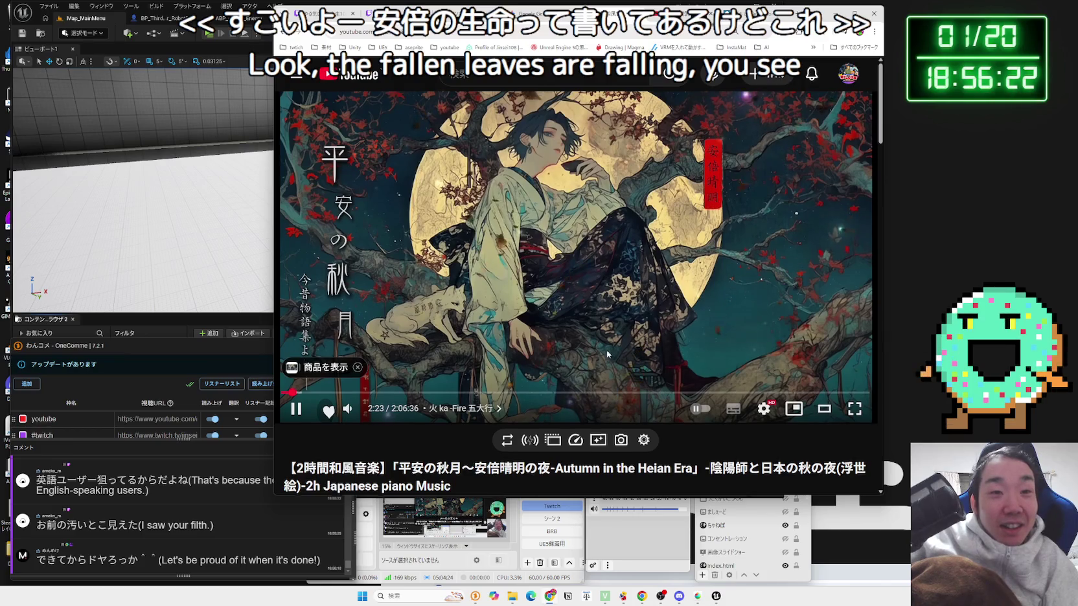
Step: Expand and read the piano video's full description, then return to the UI Navigation 3.0 tutorial tab
scroll(607, 354, "down", 2)
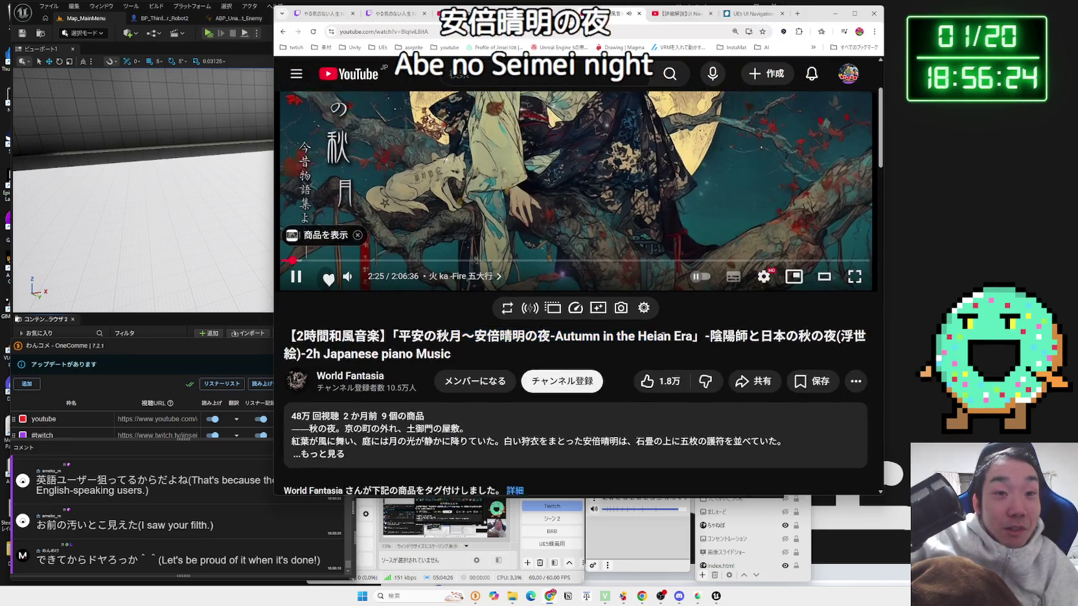
scroll(662, 337, "down", 2)
left_click(331, 342)
scroll(426, 344, "down", 6)
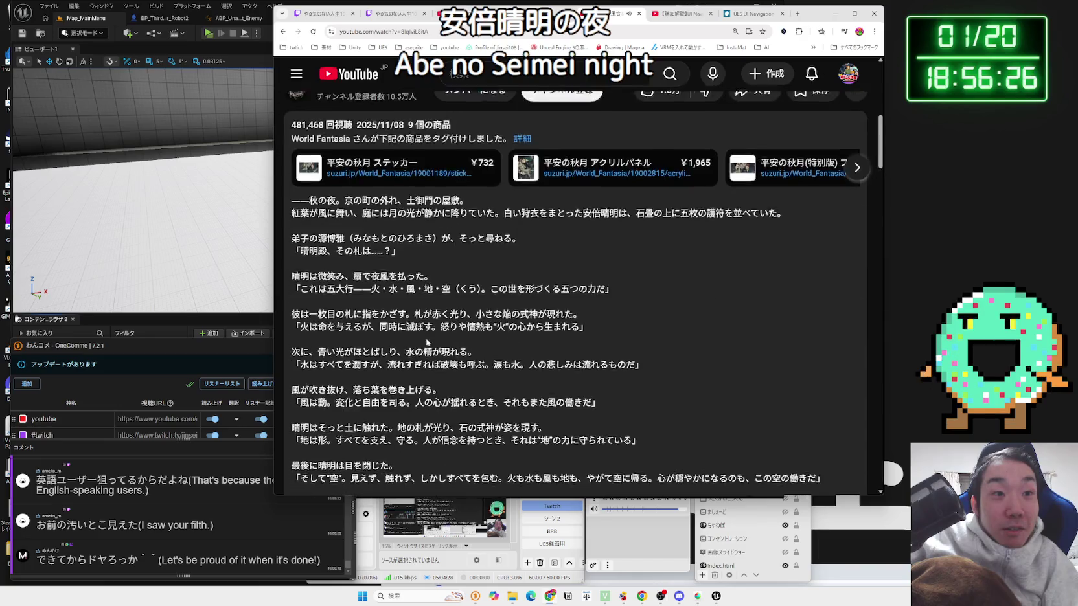
scroll(426, 343, "down", 3)
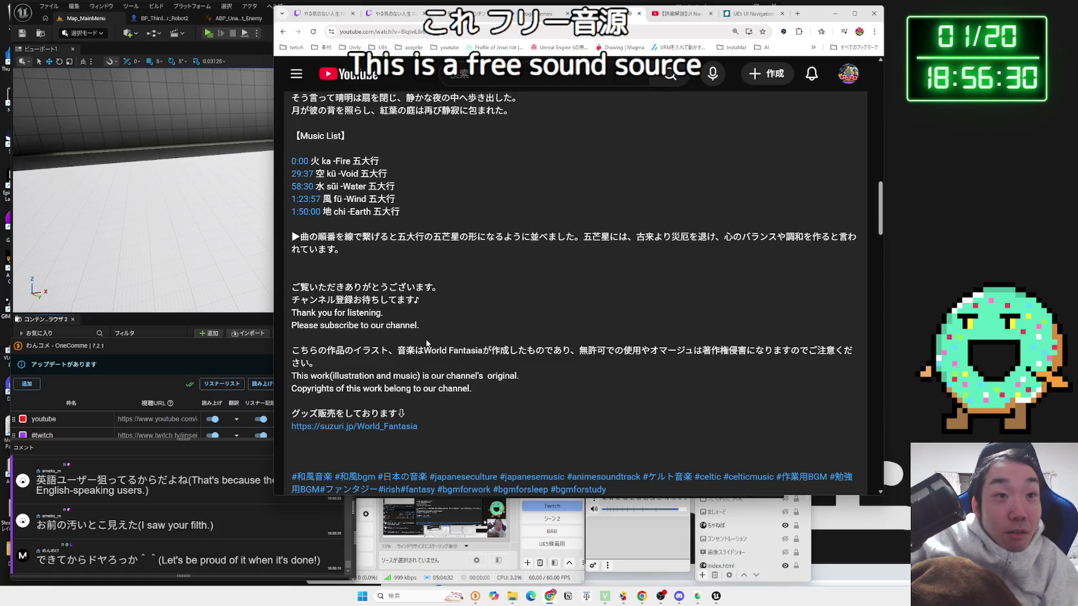
scroll(426, 344, "down", 2)
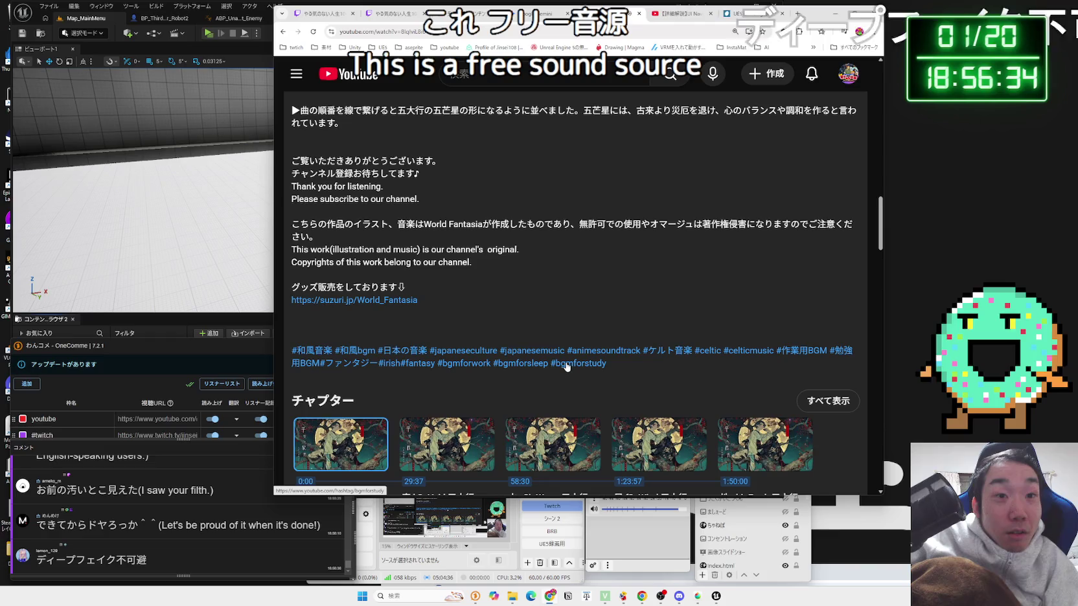
scroll(453, 366, "up", 15)
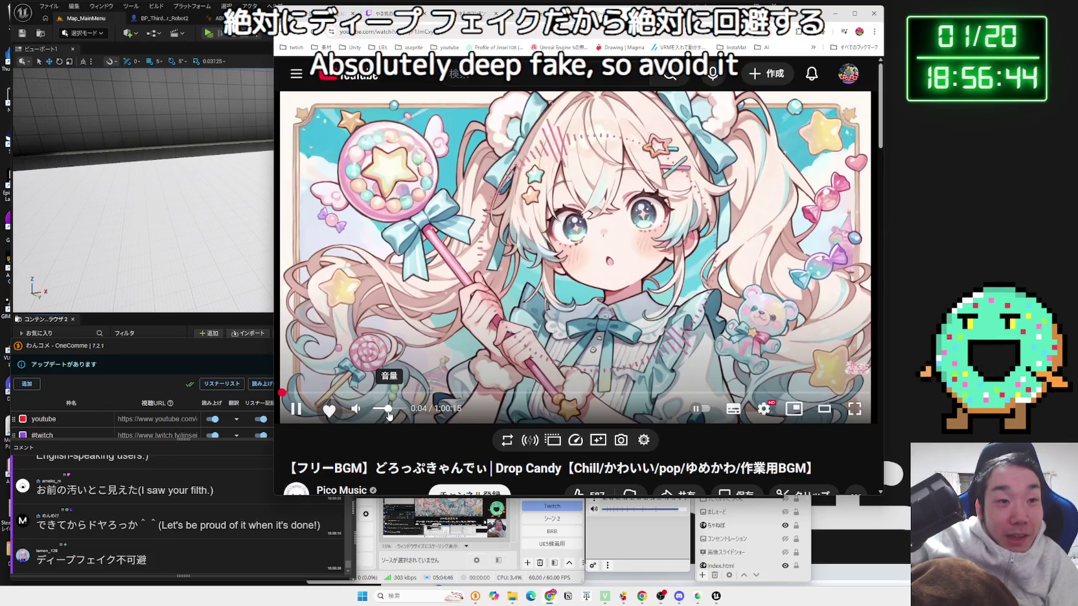
left_click(528, 13)
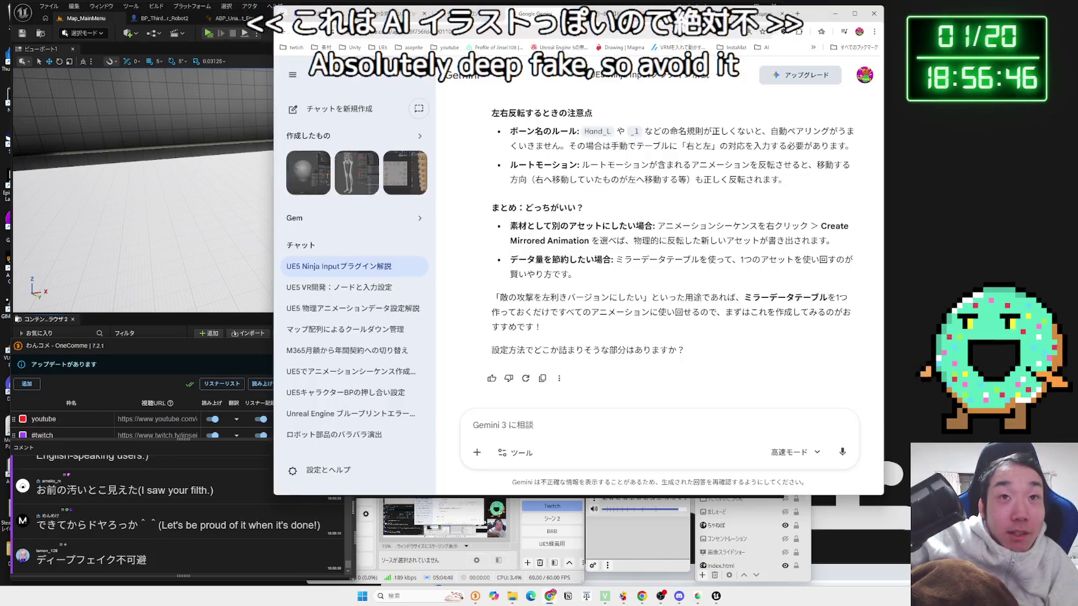
left_click(453, 12)
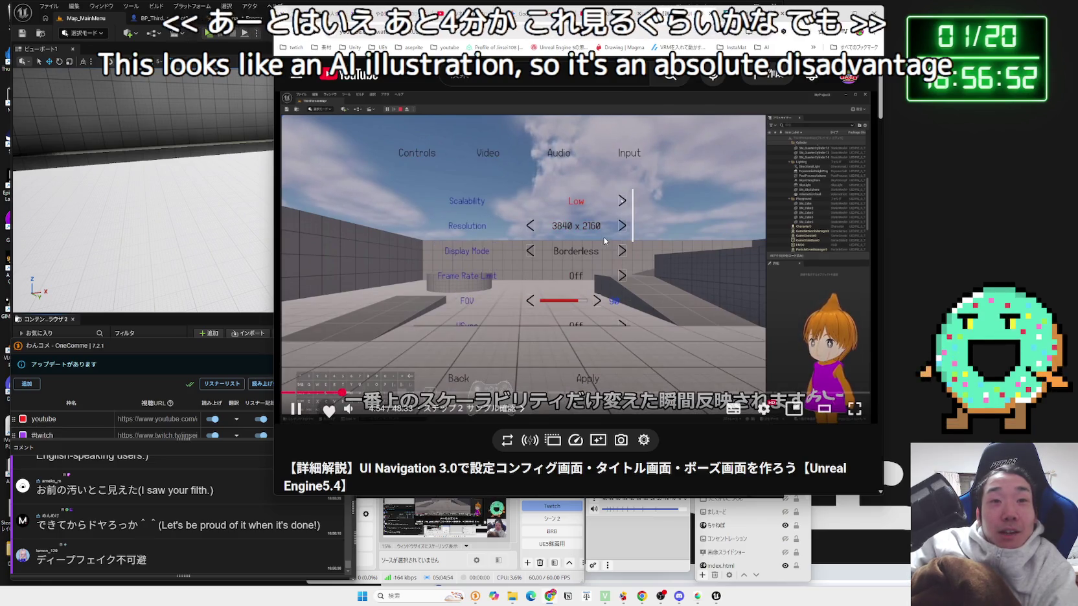
Step: Pause and resume the UI Navigation tutorial, then bring the Map_MainMenu editor to the front
left_click(612, 254)
left_click(632, 266)
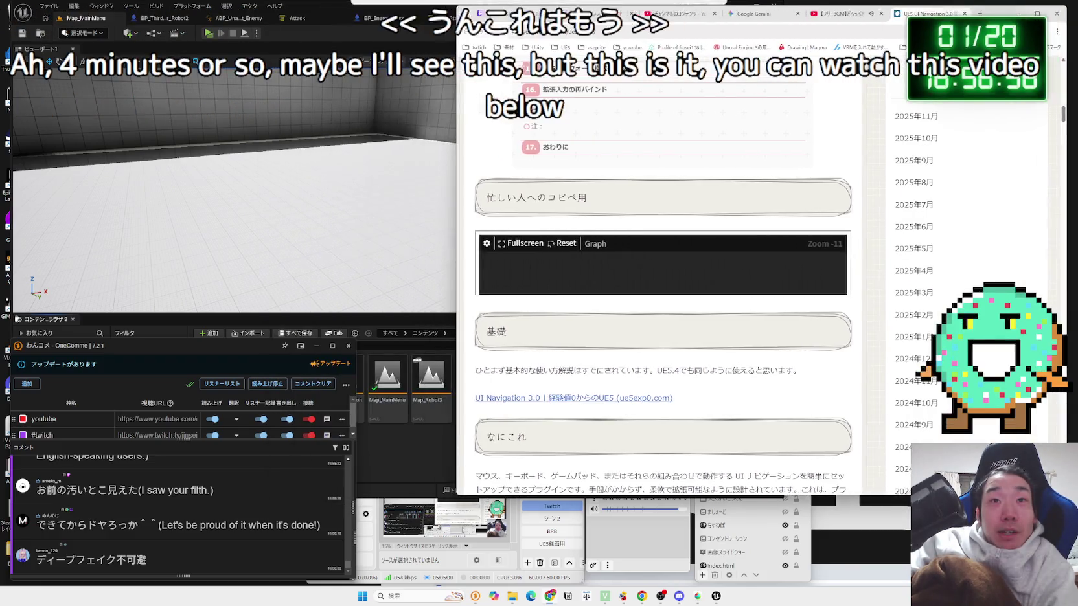
left_click(298, 35)
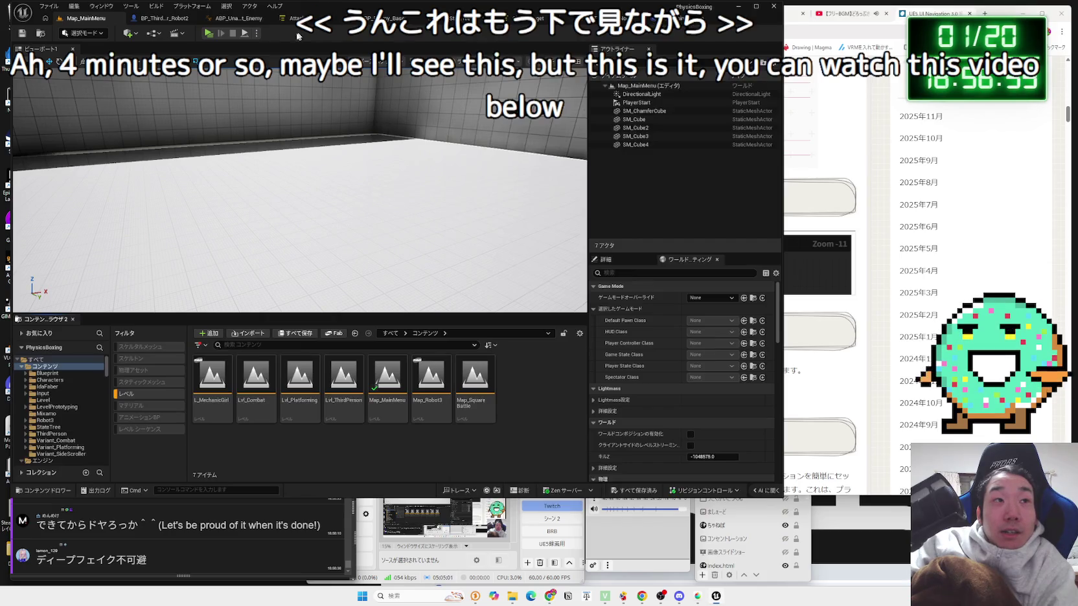
Step: Review the GameMode Override and Default Pawn Class lists in World Settings, leaving Character as pawn
left_click(713, 299)
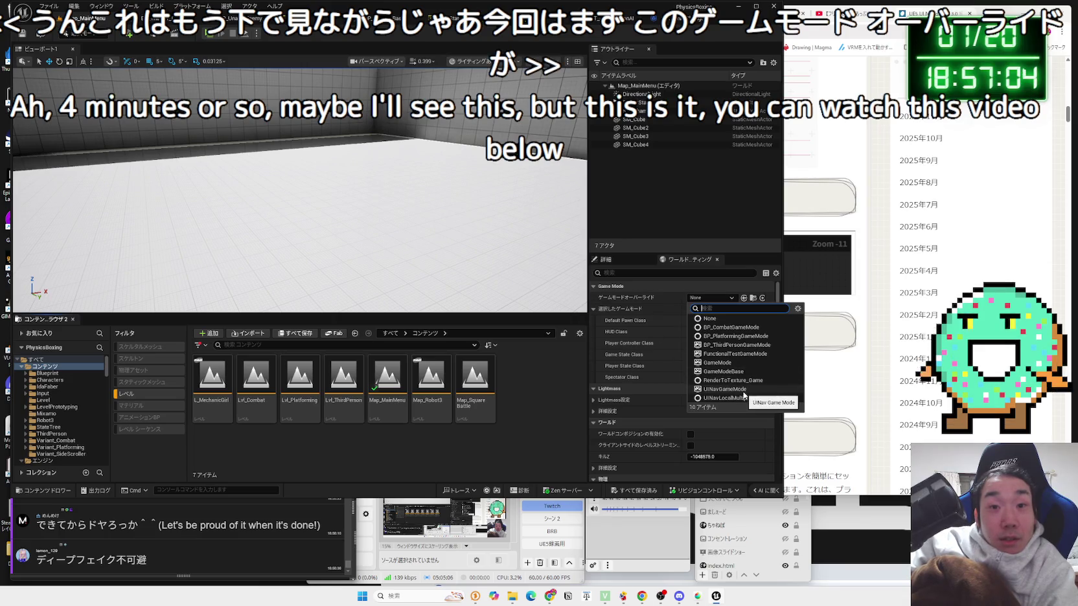
key("Escape")
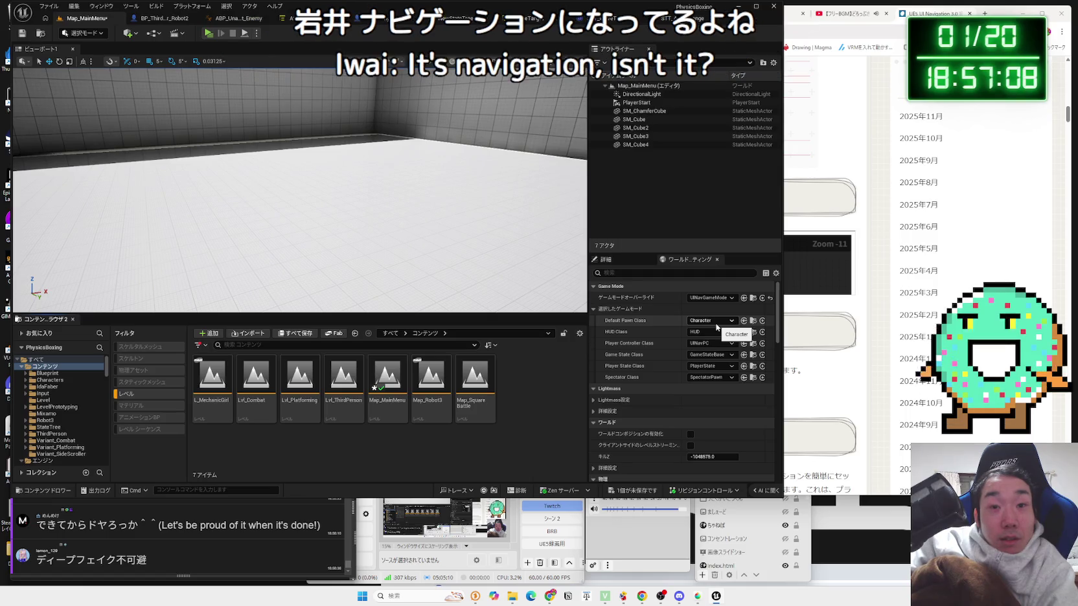
left_click(716, 321)
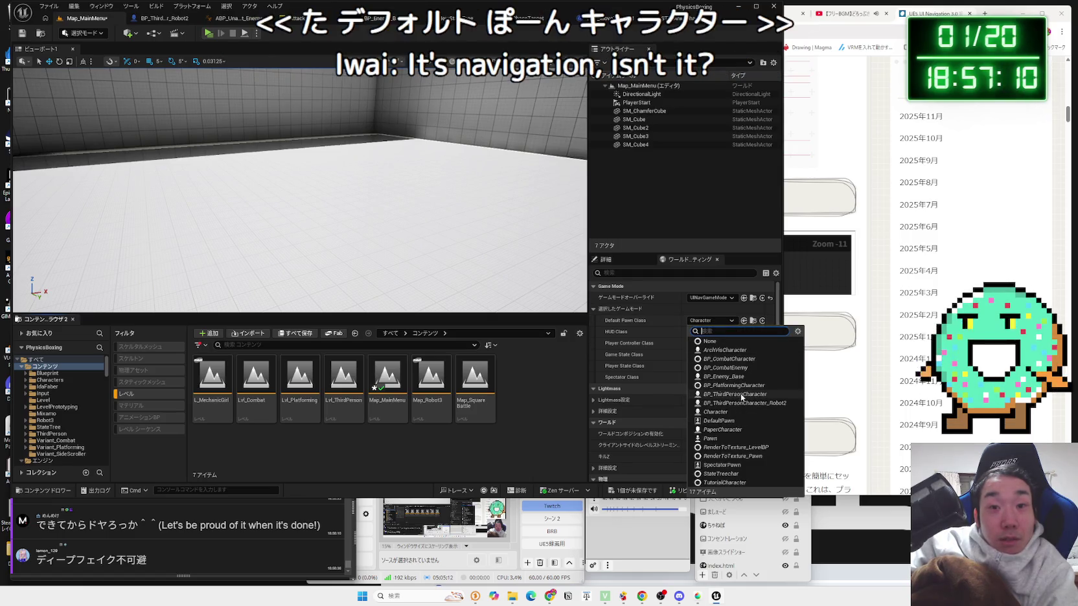
left_click(152, 32)
Step: Check the game mode blueprint under the Blueprints toolbar menu, then launch a Play test of Map_MainMenu
left_click(153, 33)
mouse_move(195, 75)
mouse_move(201, 112)
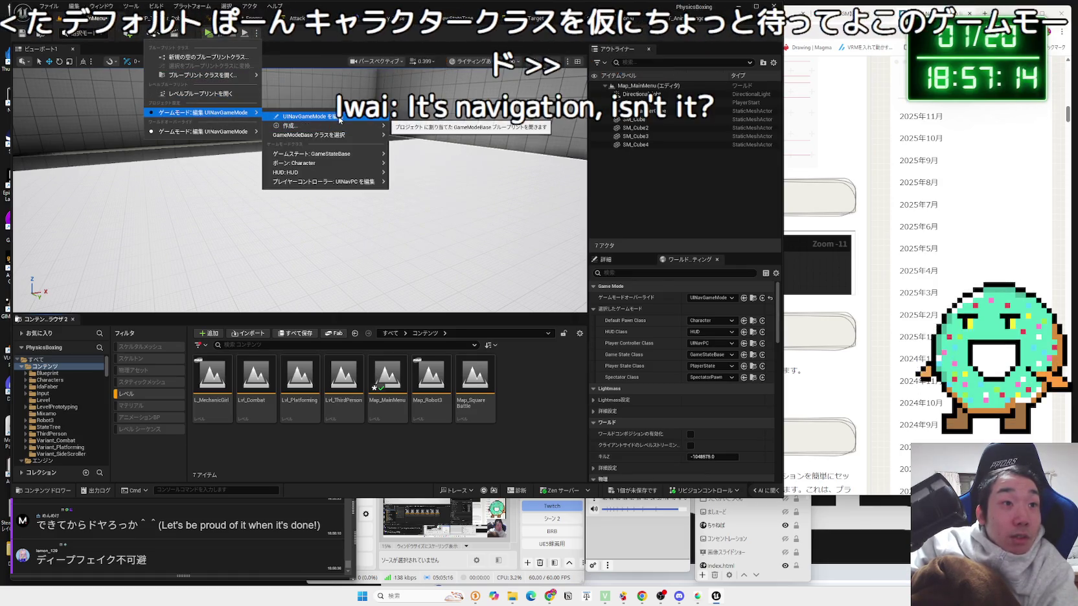
mouse_move(369, 135)
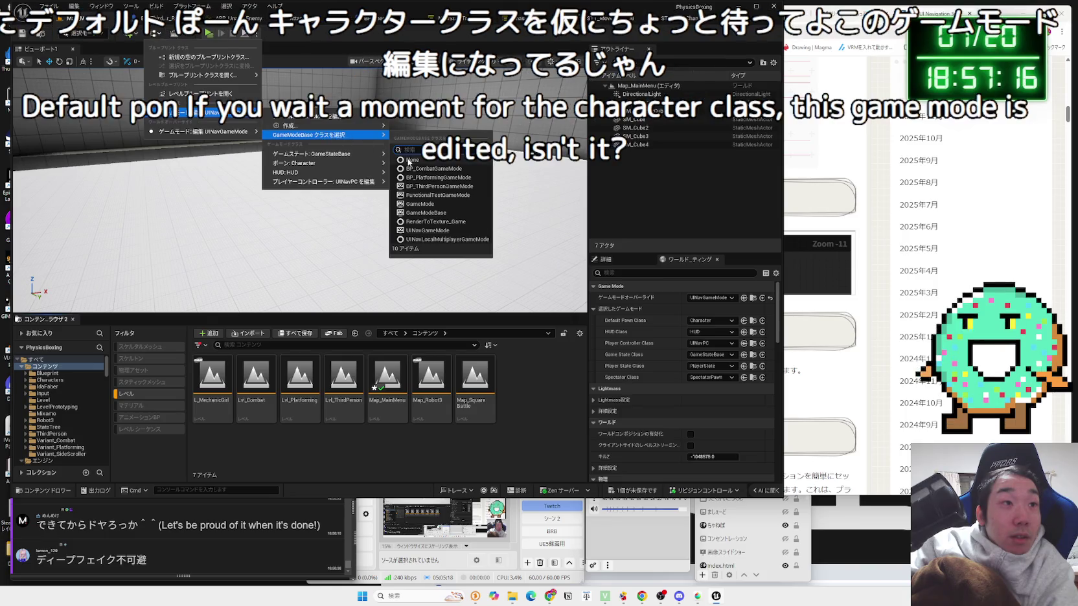
left_click(409, 162)
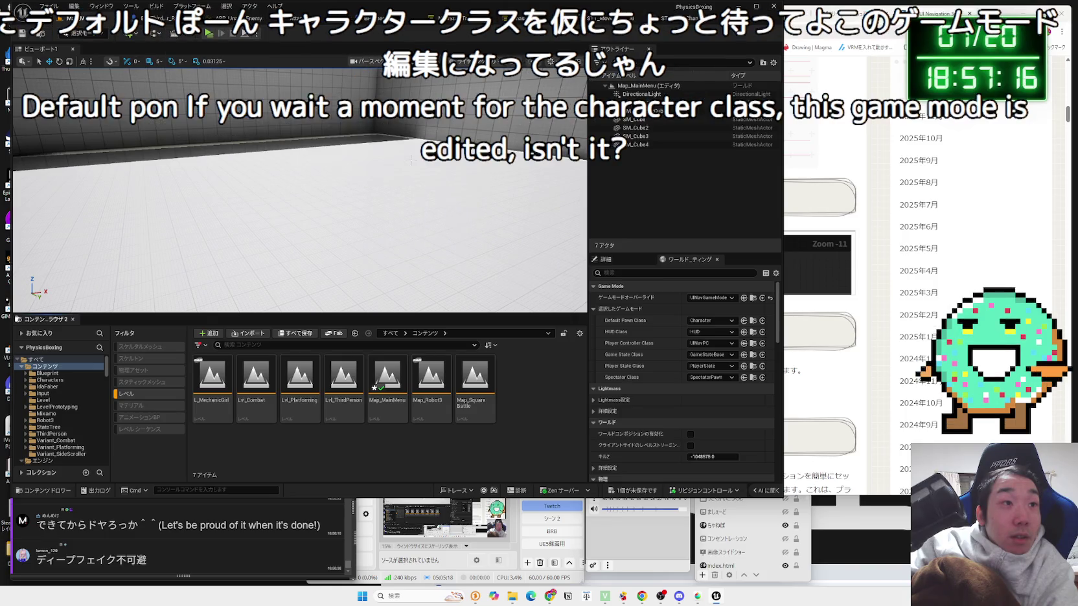
left_click(208, 38)
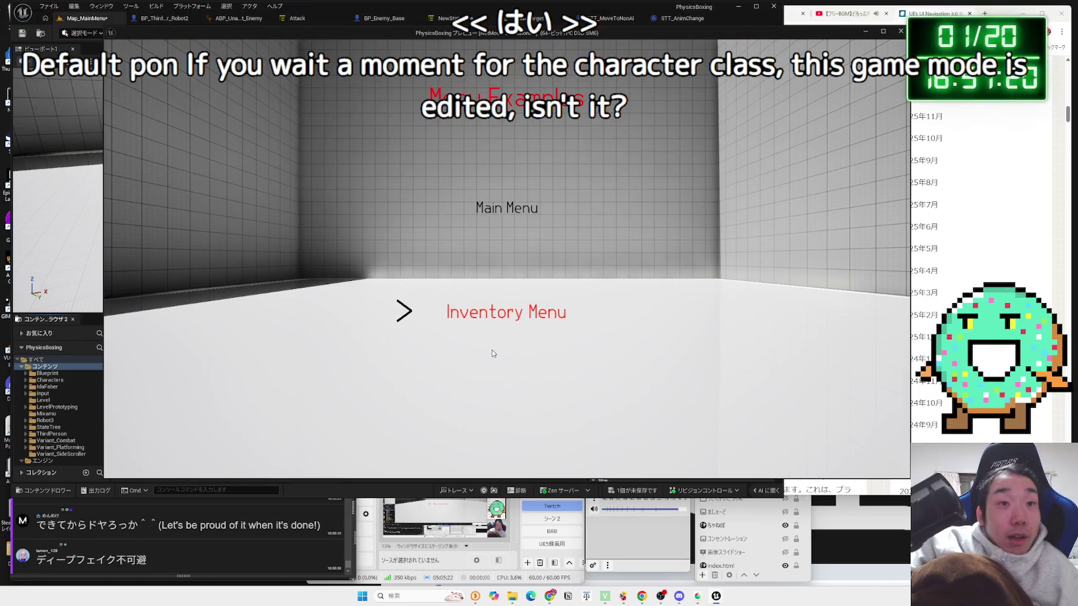
Step: Open the Inventory Menu grid in the test game, back out to the title menu, and exit the preview
key("Return")
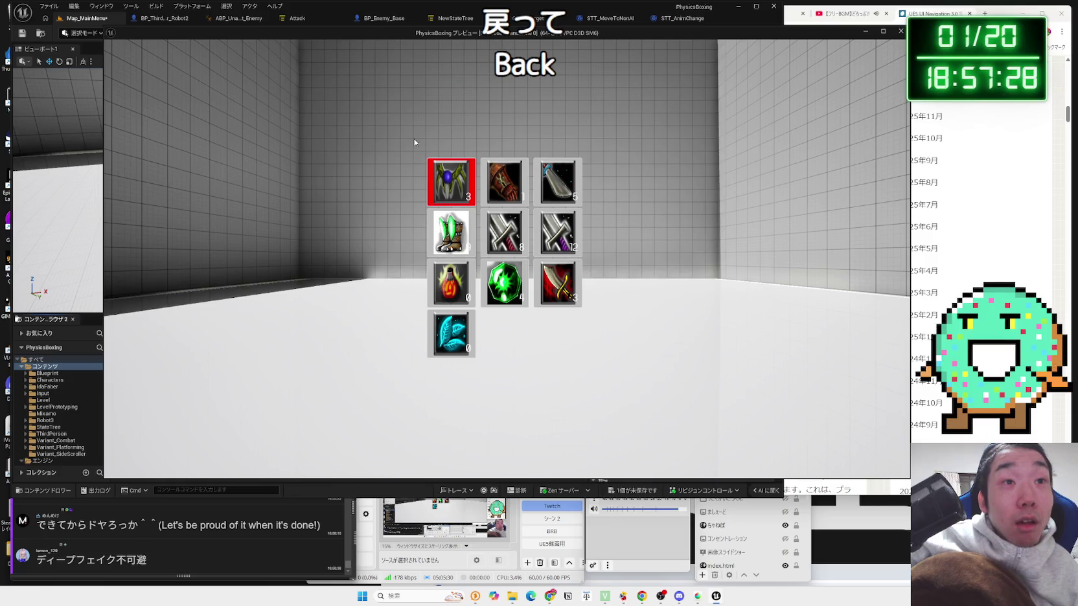
key("Escape")
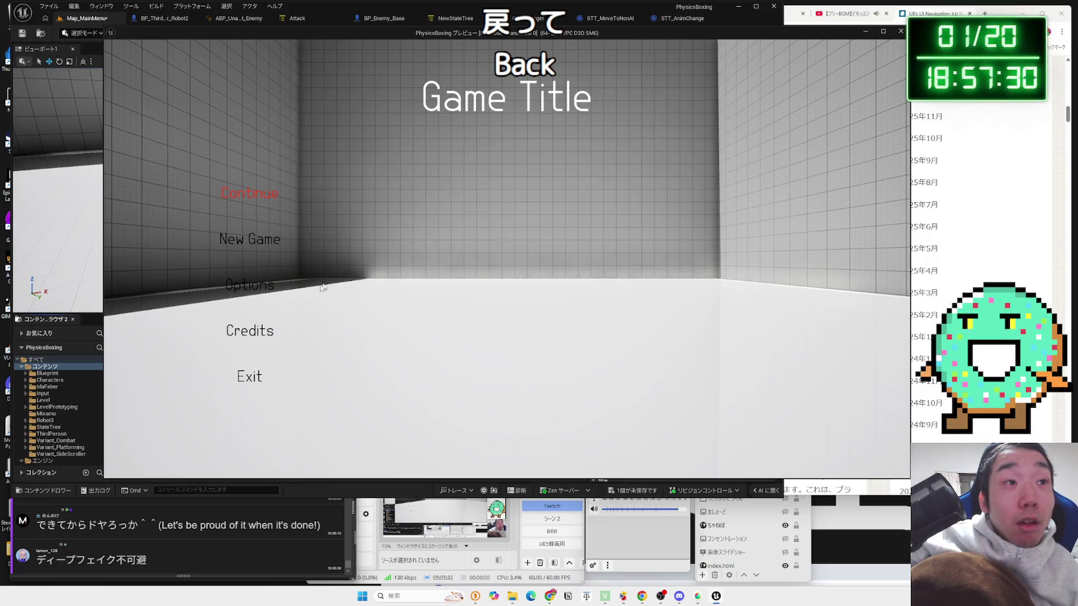
left_click(247, 377)
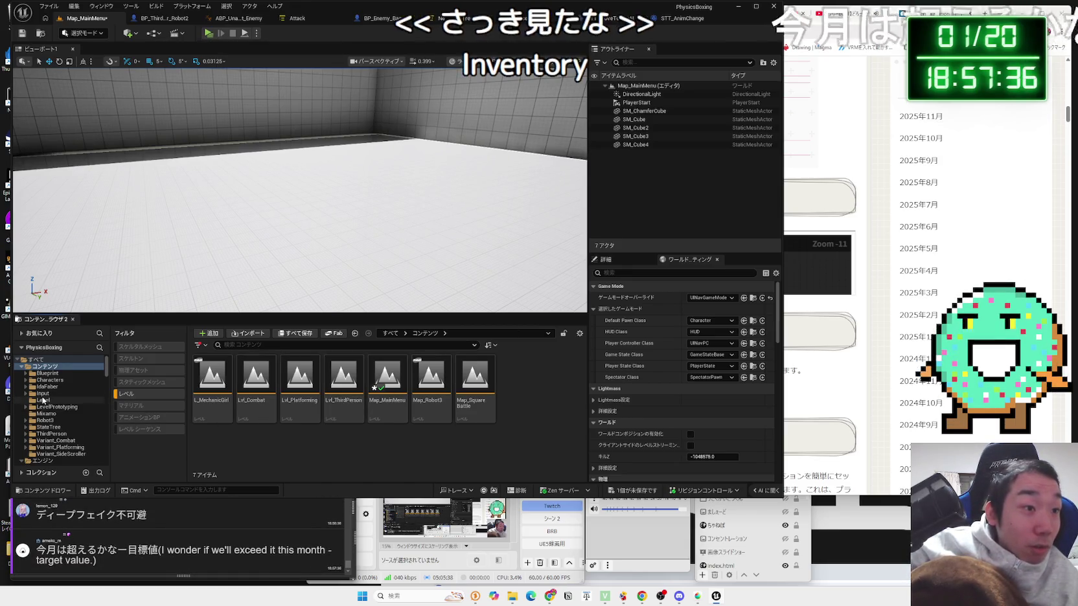
Step: Browse the Content Browser from the levels filter through the engine folder back to project content
left_click(134, 393)
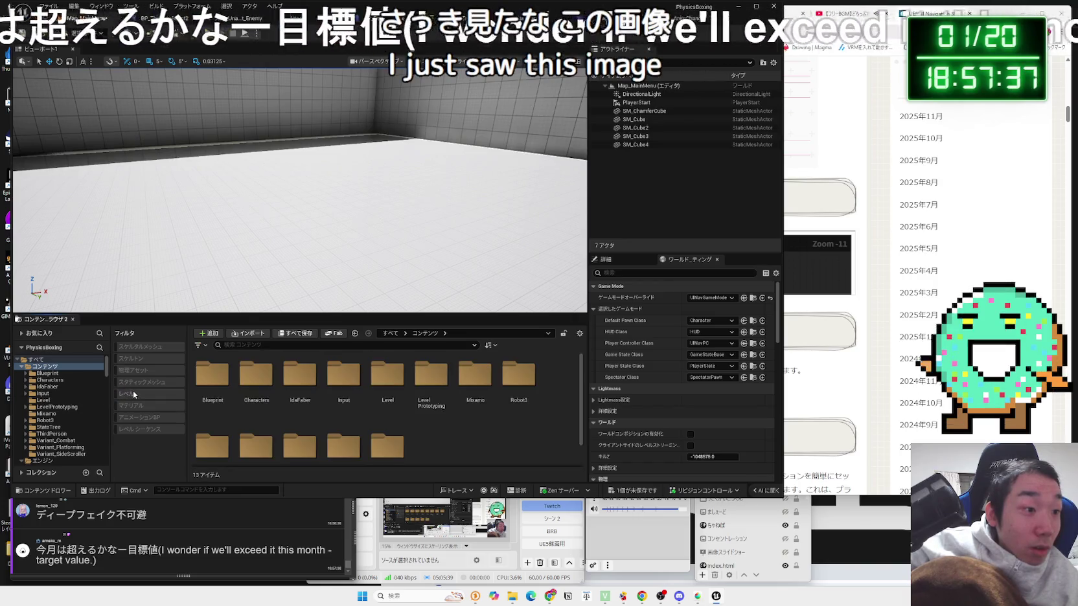
left_click(21, 367)
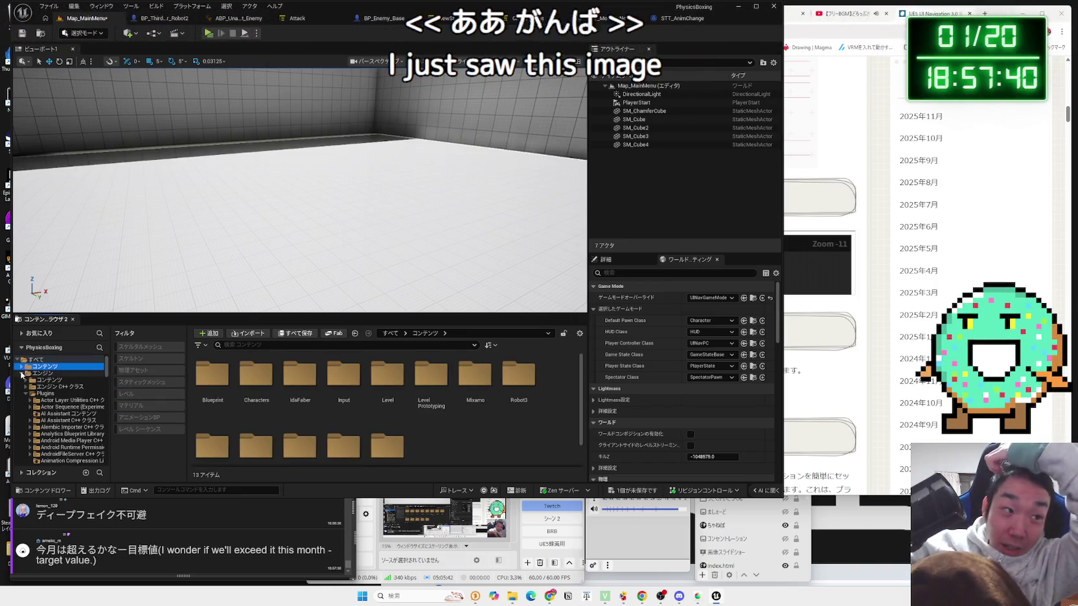
left_click(40, 373)
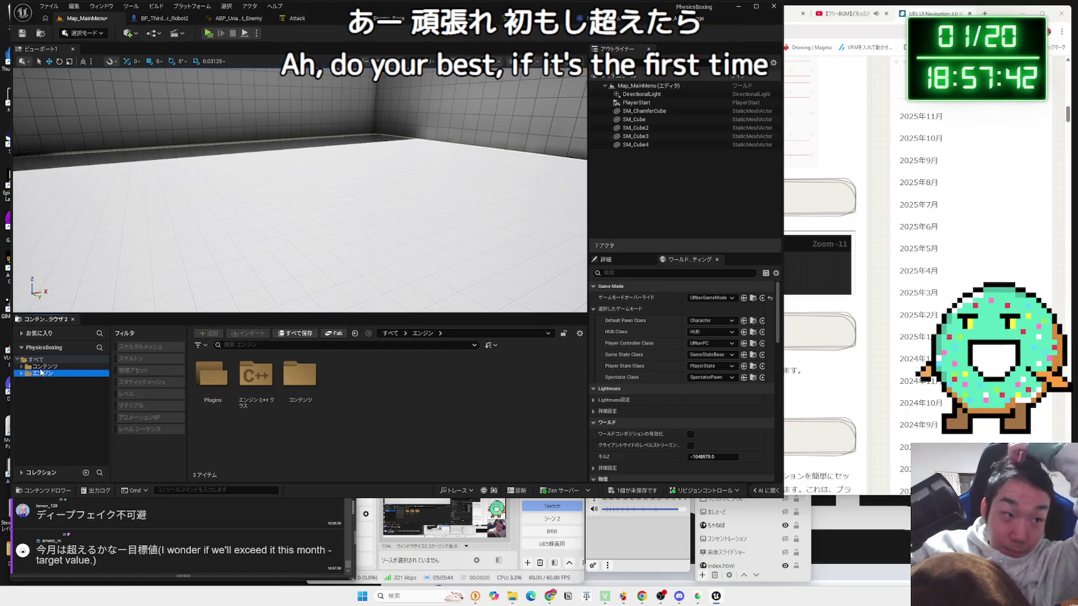
left_click(44, 366)
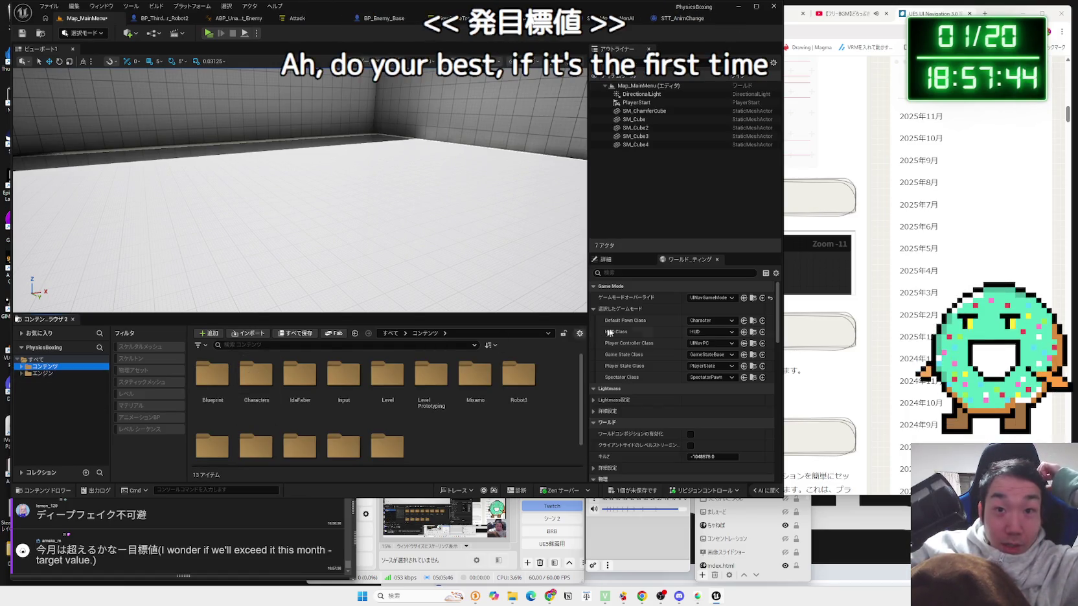
Step: Set Default Pawn Class to BP_ThirdPerson and save the two modified assets
left_click(712, 332)
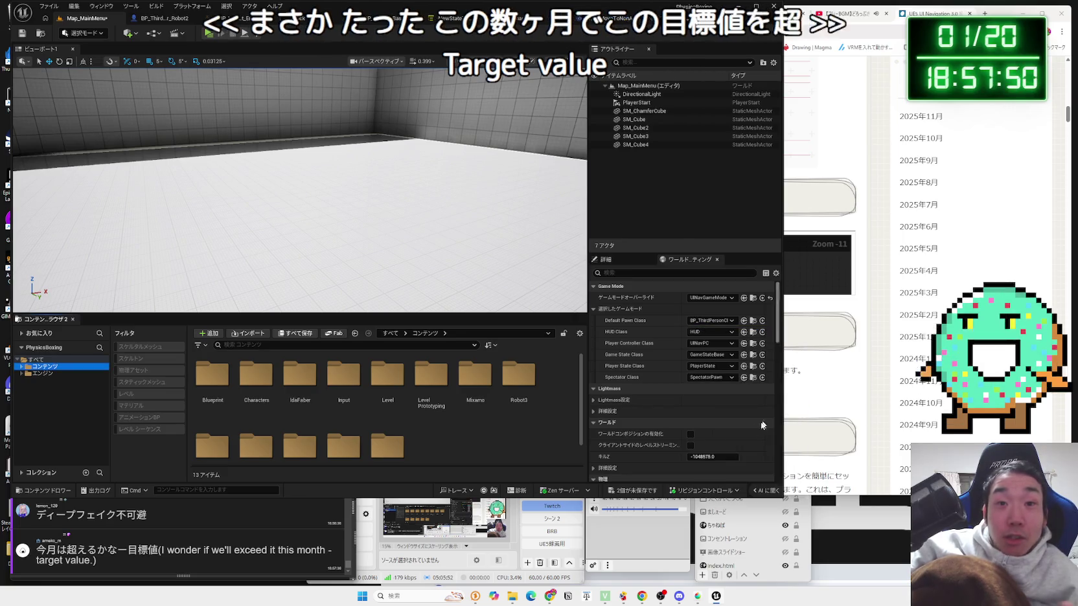
left_click(768, 402)
key("ctrl+s")
key("Return")
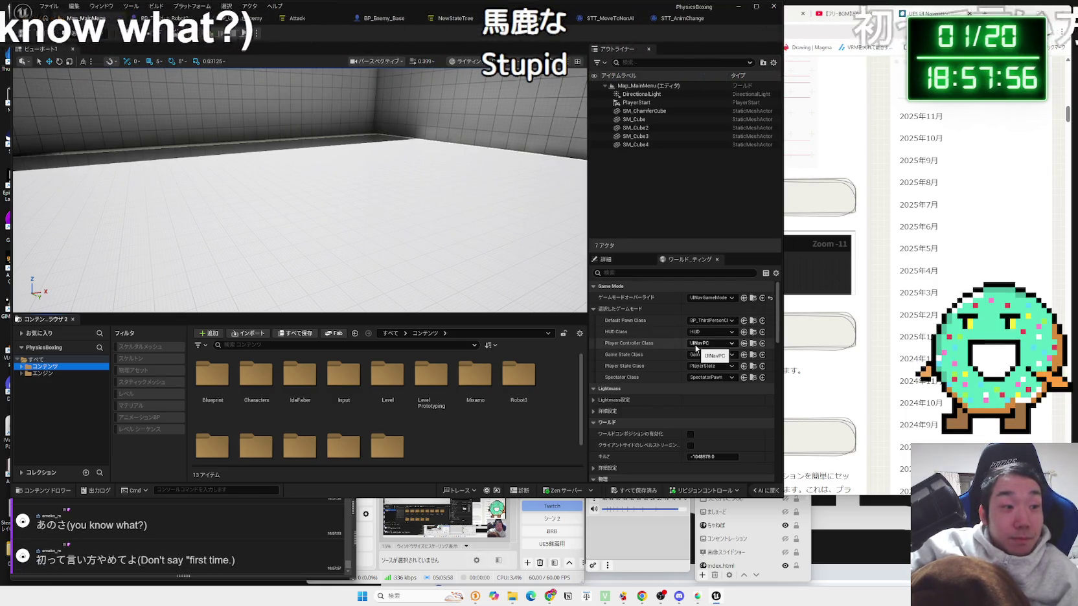
Step: Check the Player Controller Class list, keeping UINavPC as the controller
left_click(210, 528)
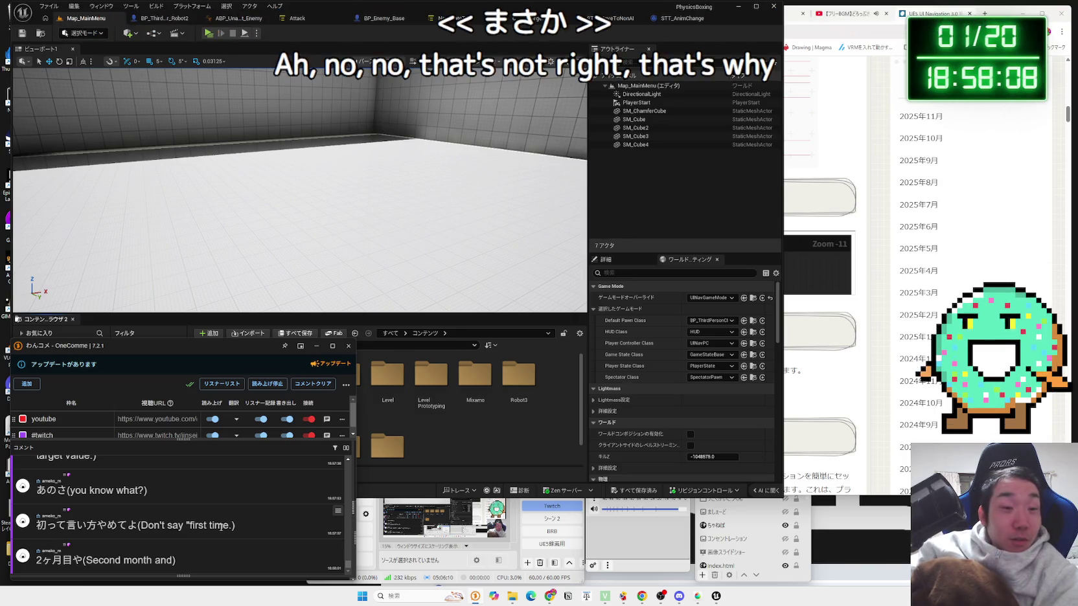
left_click(714, 346)
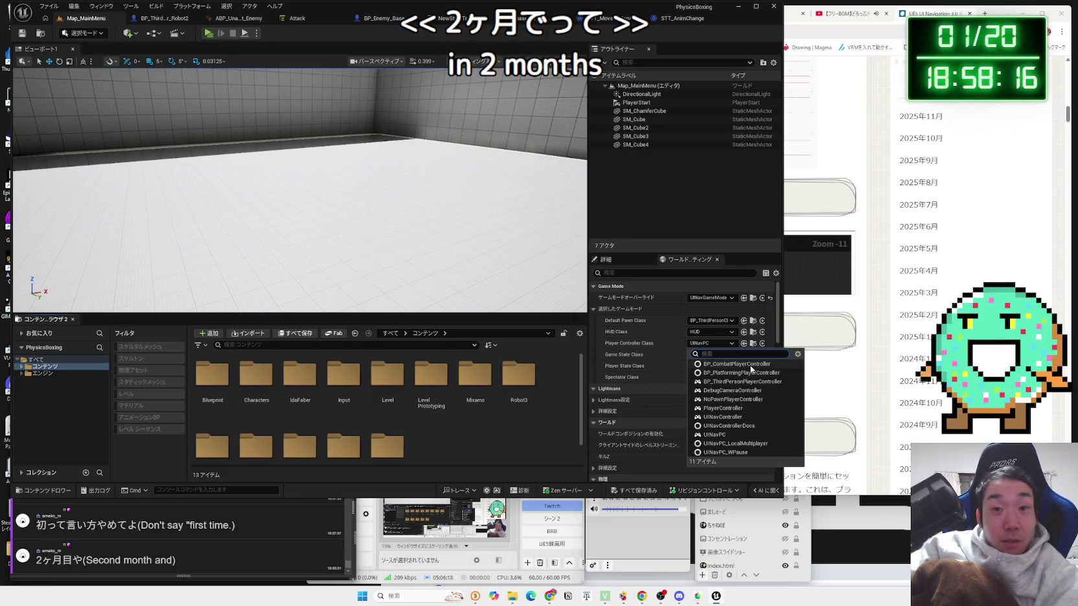
left_click(656, 342)
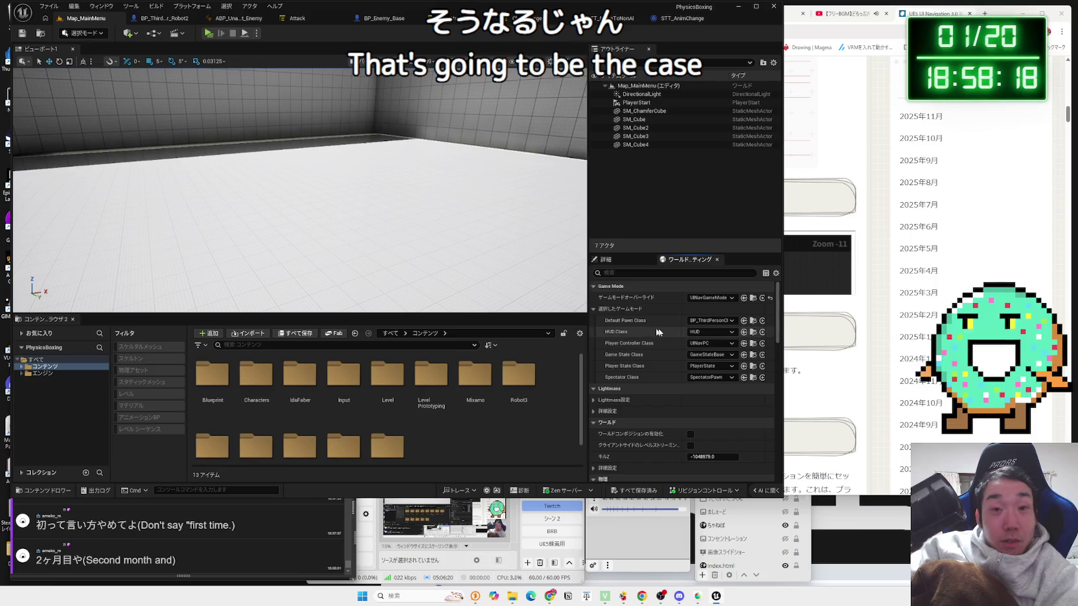
left_click(211, 34)
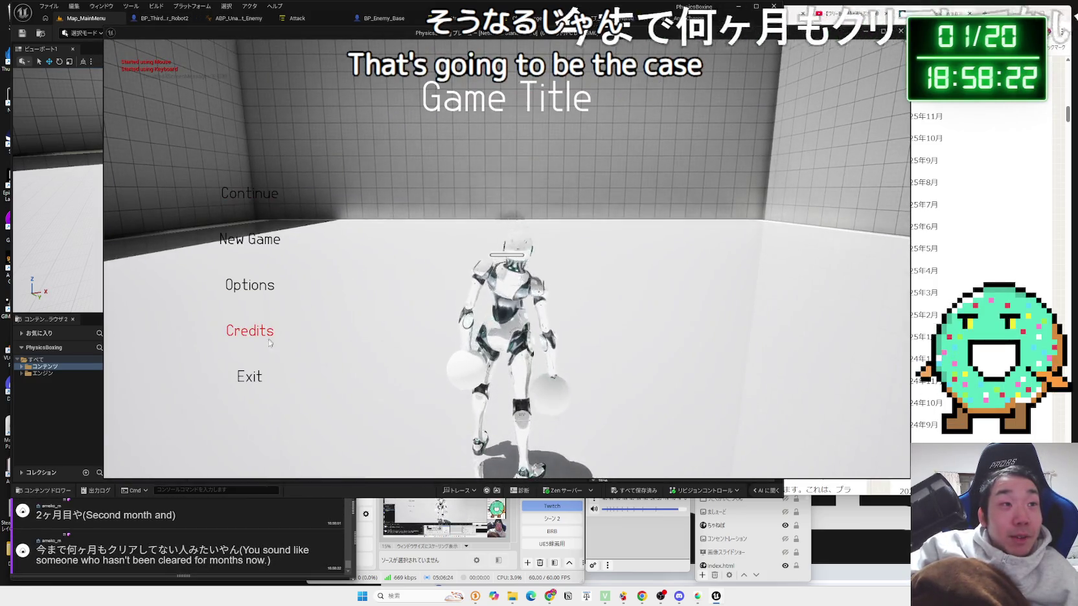
key("Down")
key("Down")
key("Up")
key("Up")
key("Down")
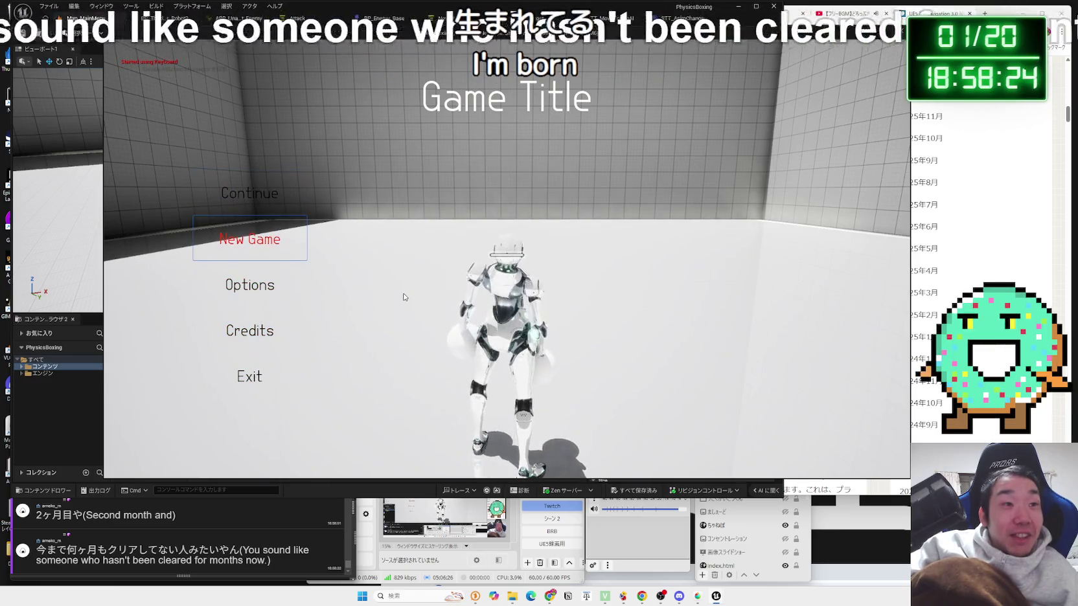
key("Down")
key("Down")
key("Down")
key("Up")
key("Up")
key("Up")
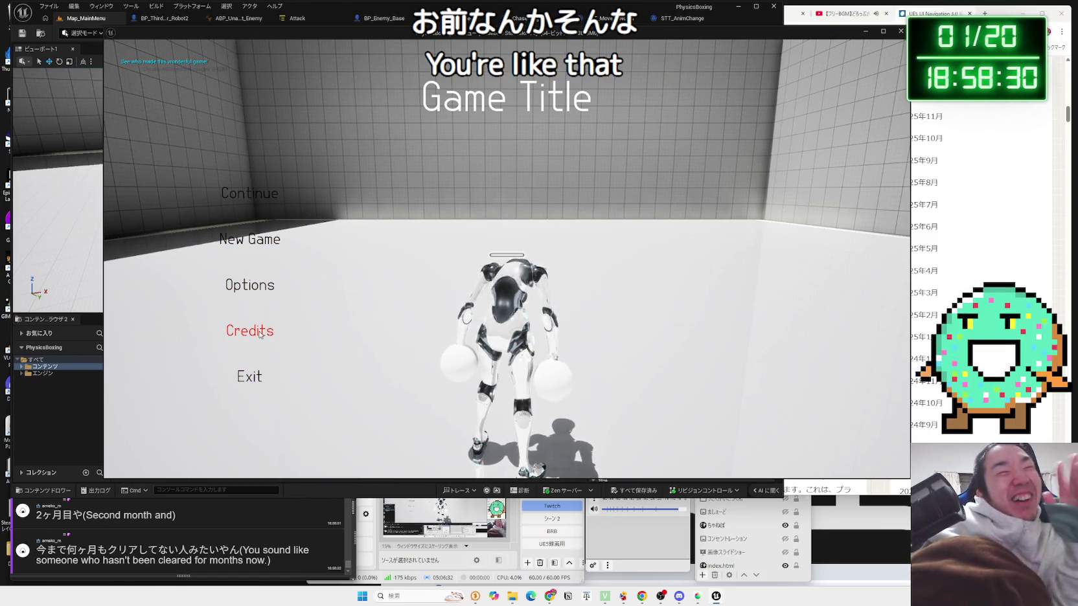
left_click(250, 285)
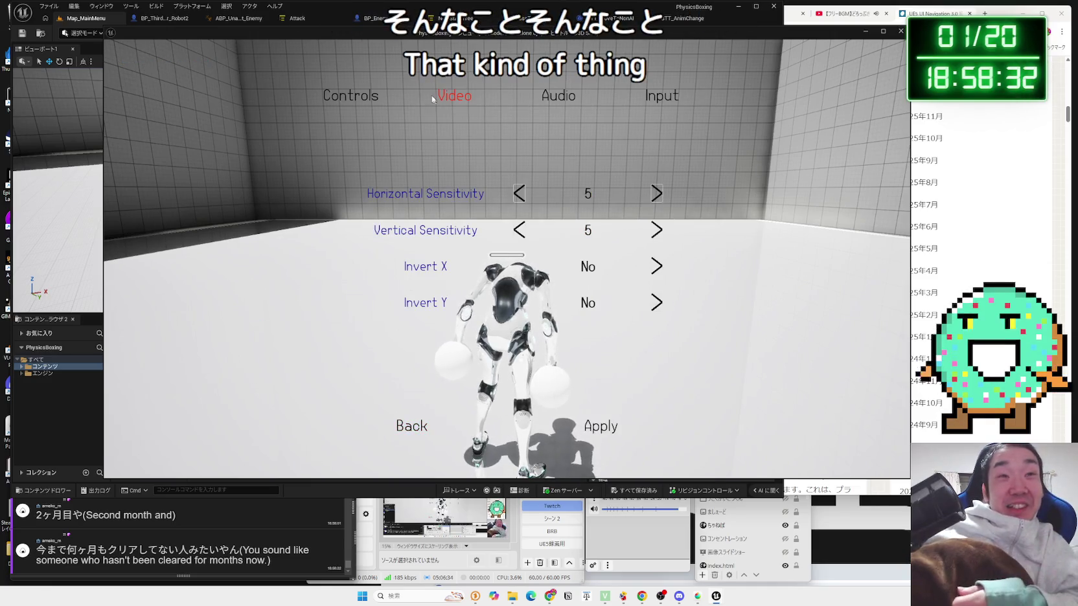
left_click(454, 96)
left_click(558, 96)
left_click(453, 96)
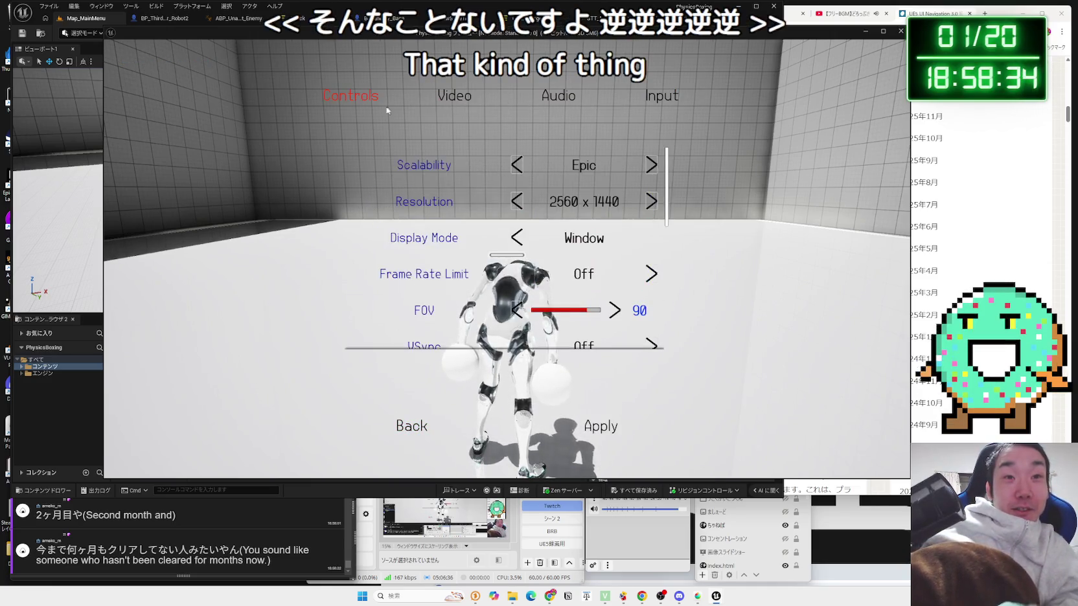
left_click(386, 110)
left_click(453, 96)
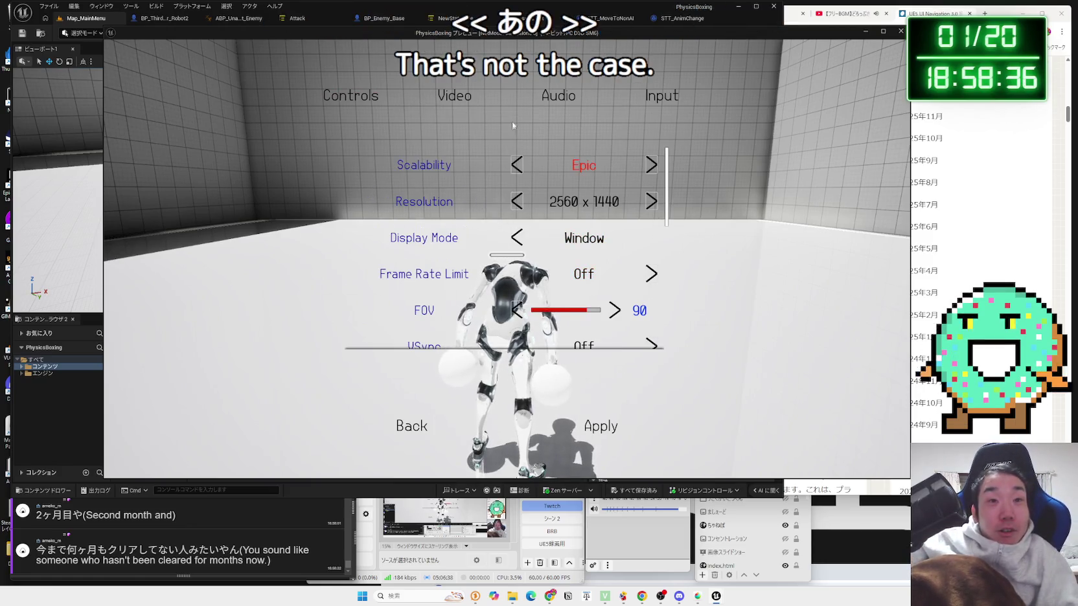
left_click(366, 95)
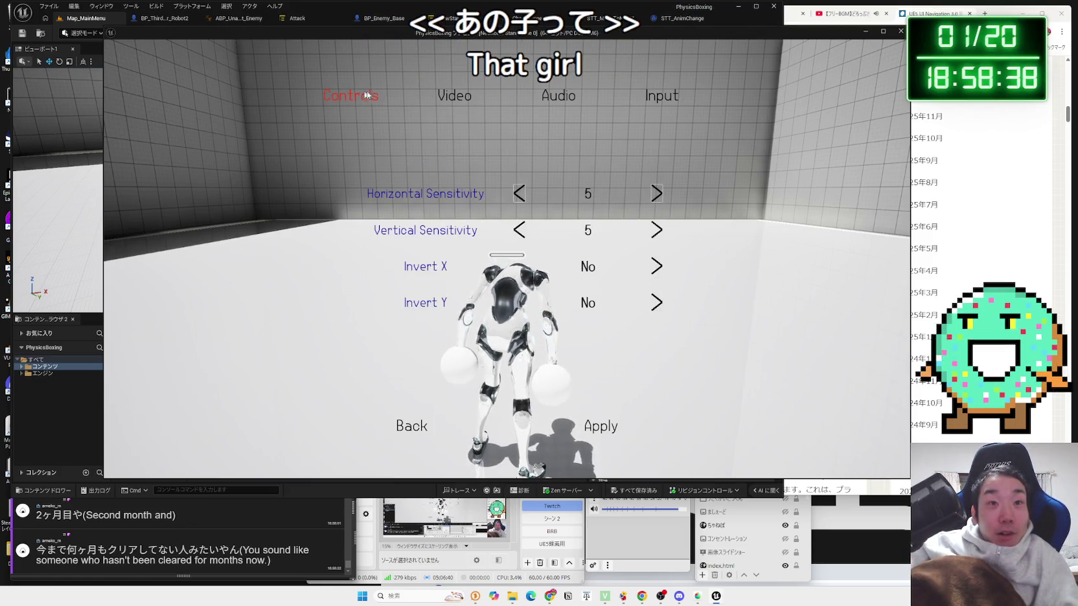
left_click(454, 95)
left_click(516, 201)
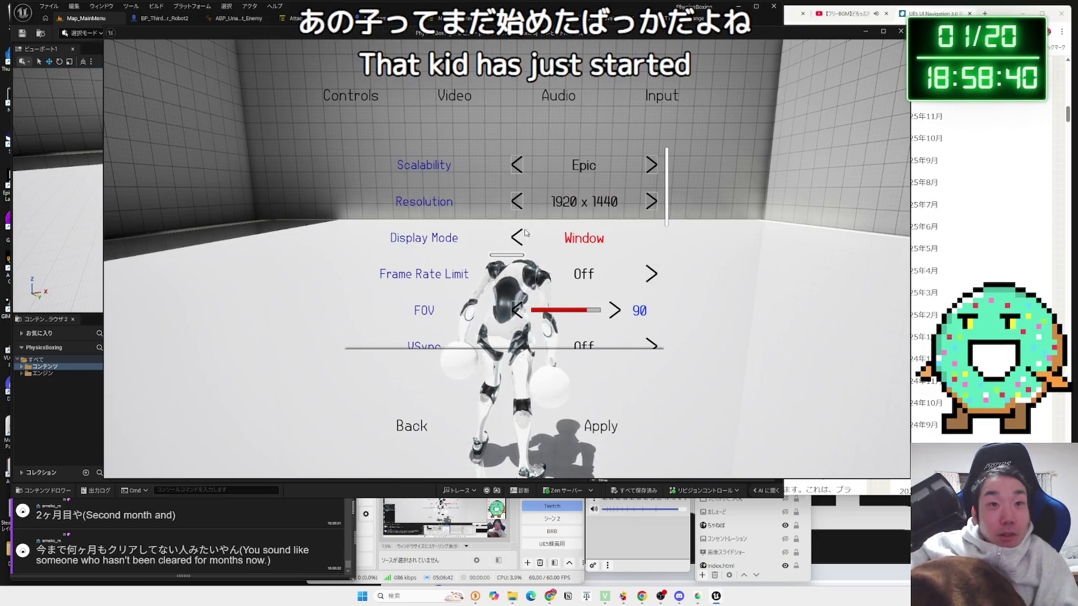
left_click(600, 426)
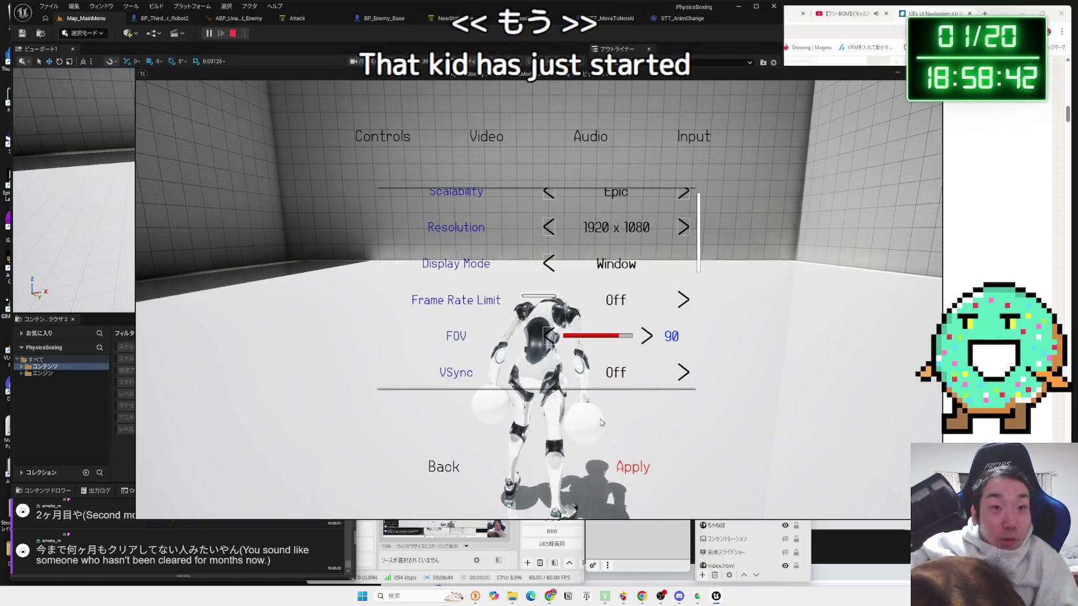
left_click(361, 110)
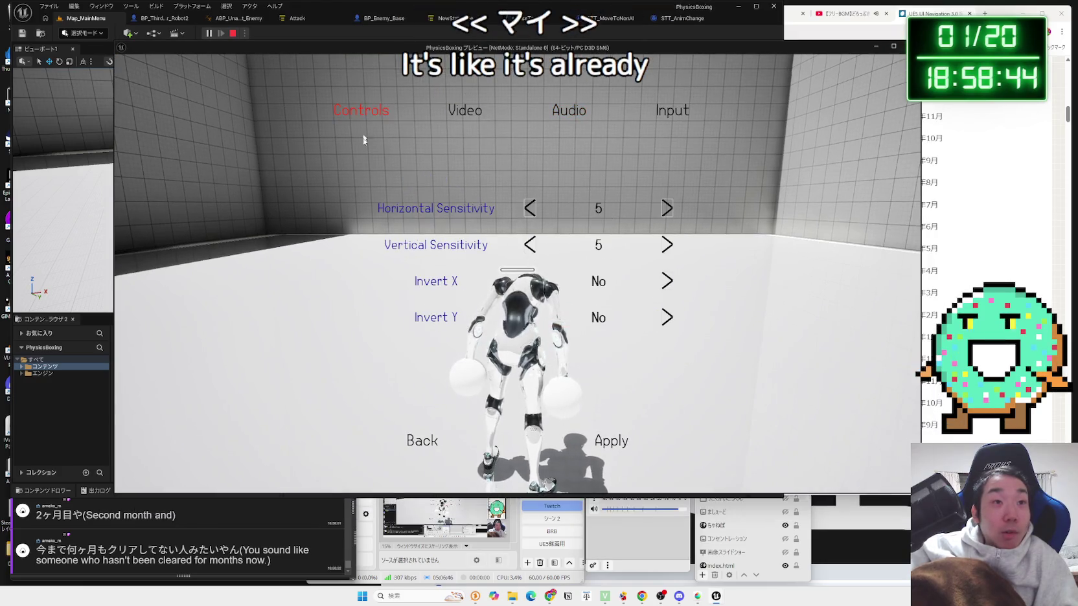
left_click(418, 421)
left_click(457, 314)
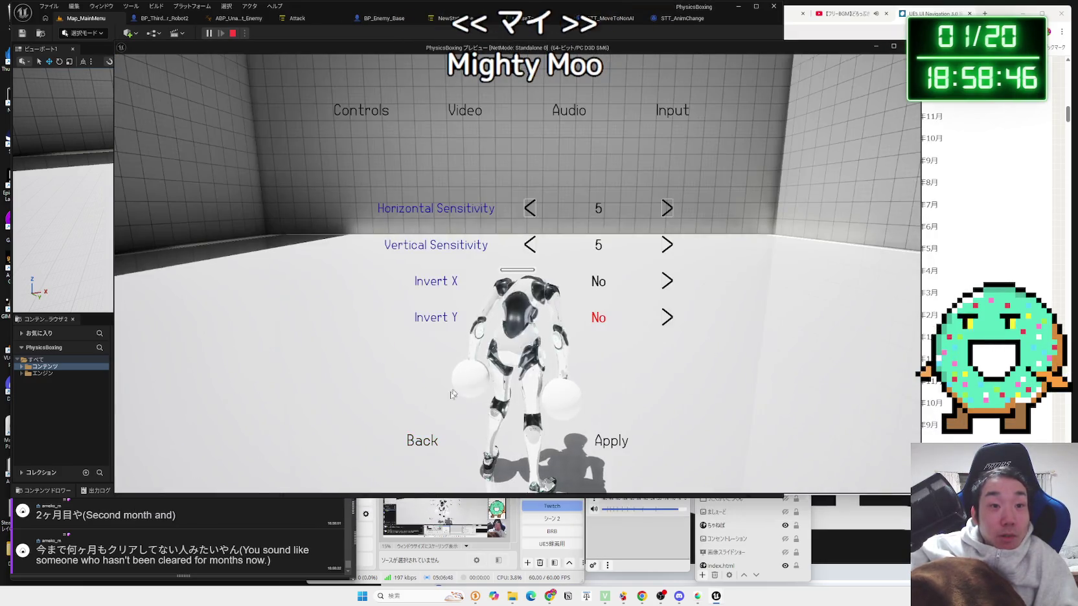
left_click(421, 441)
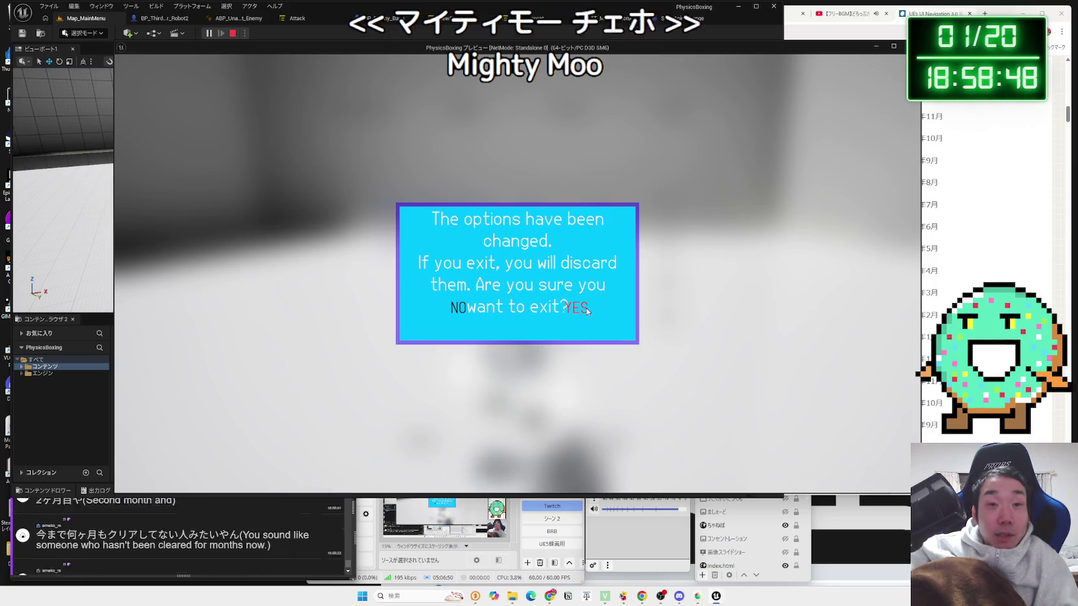
left_click(577, 307)
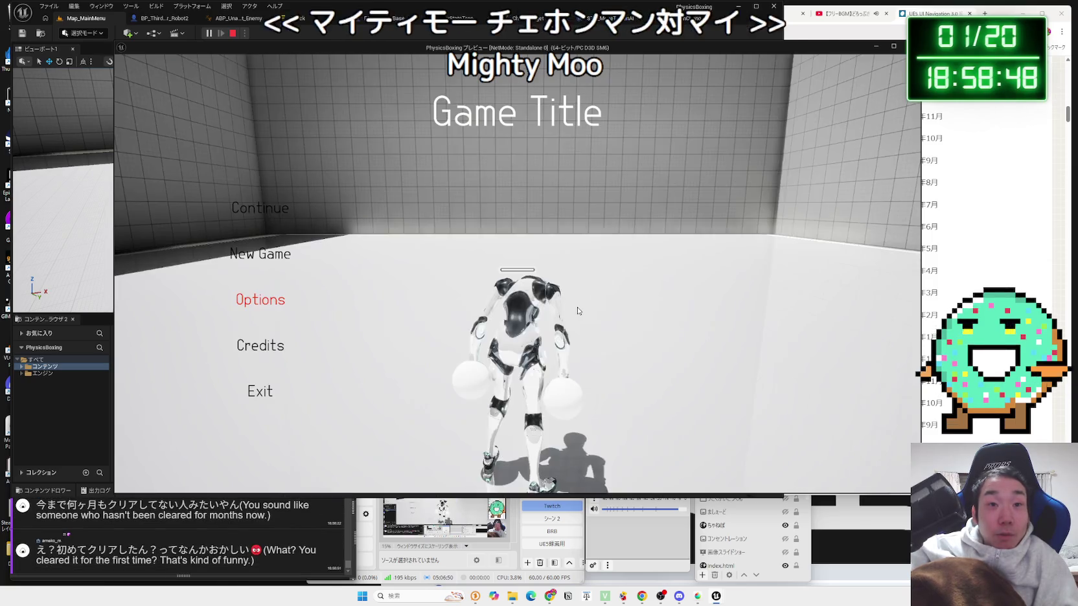
left_click(270, 401)
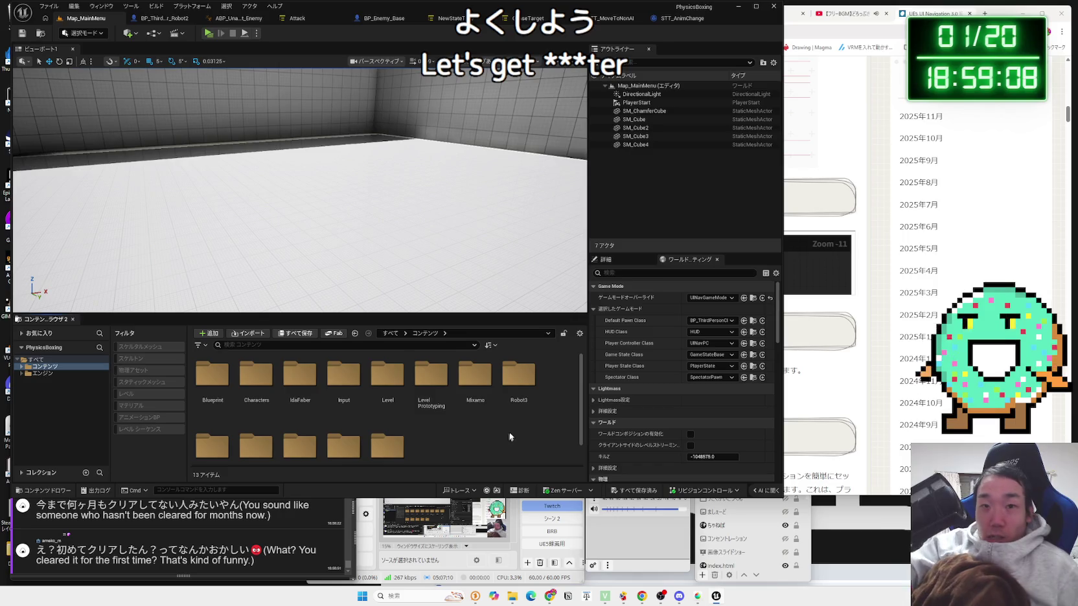
Step: Open the Twitch Creator Dashboard's Video Producer list of past broadcasts, scrolled to the top
left_click(853, 46)
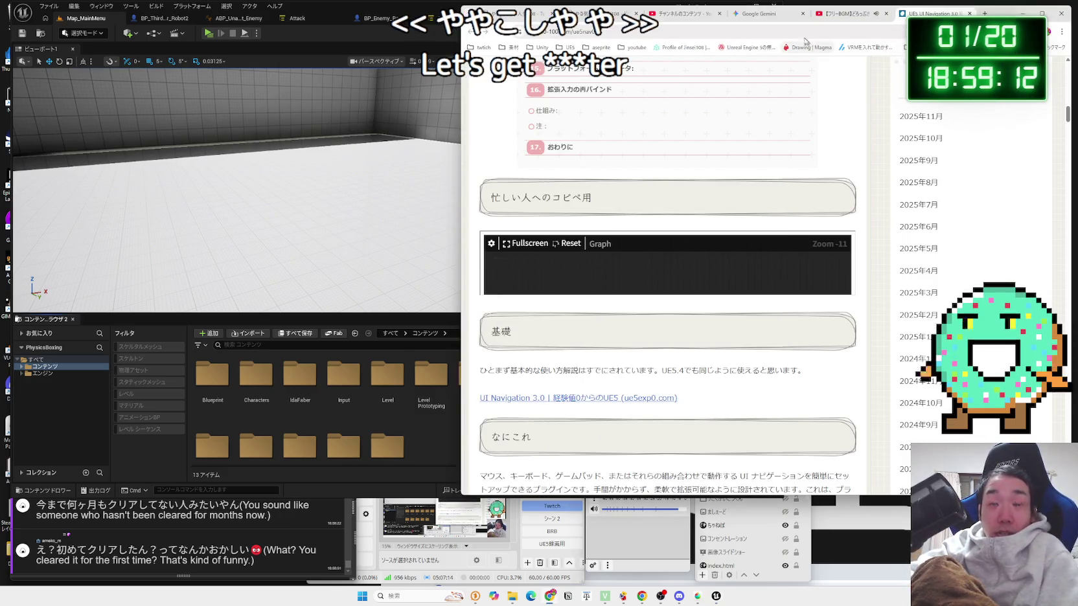
left_click(757, 13)
left_click(680, 13)
left_click(590, 15)
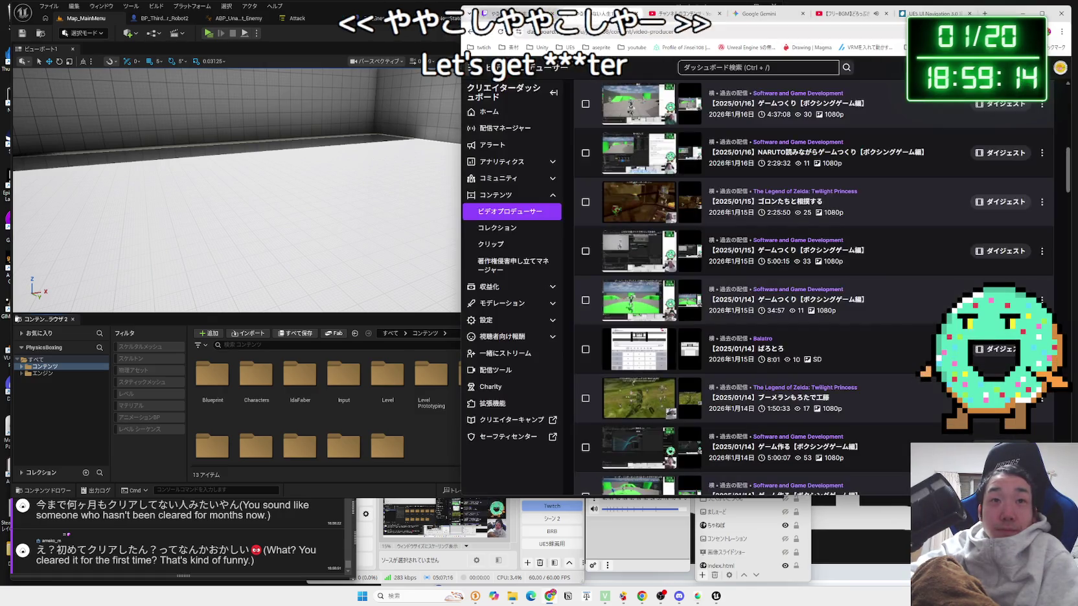
scroll(792, 225, "up", 5)
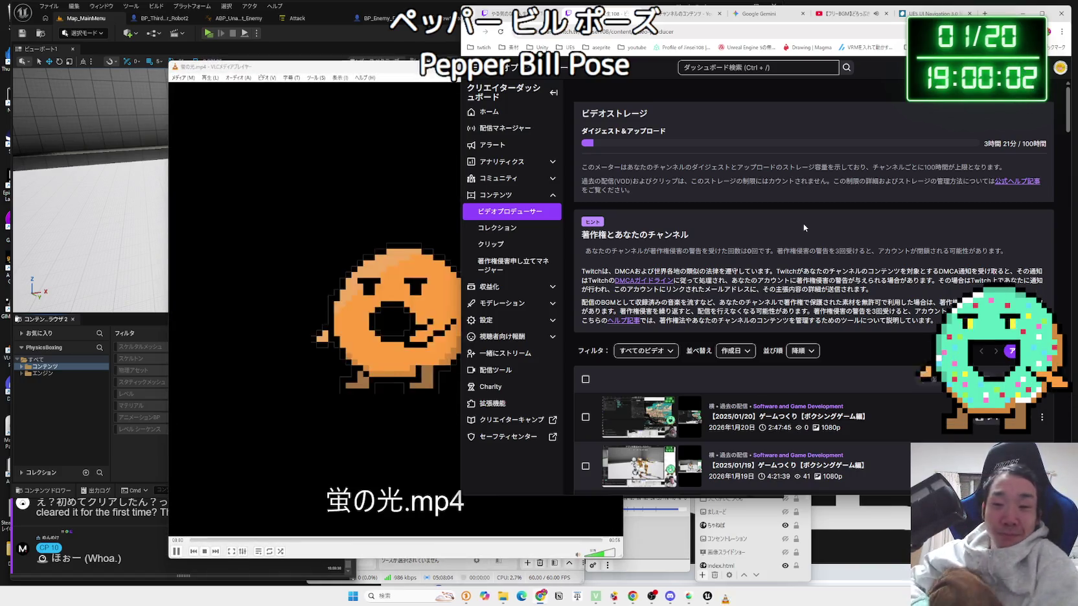
Step: Raise the VLC window playing 蛍の光.mp4 above the browser, shifting it slightly up-left
left_click_drag(425, 70, 415, 51)
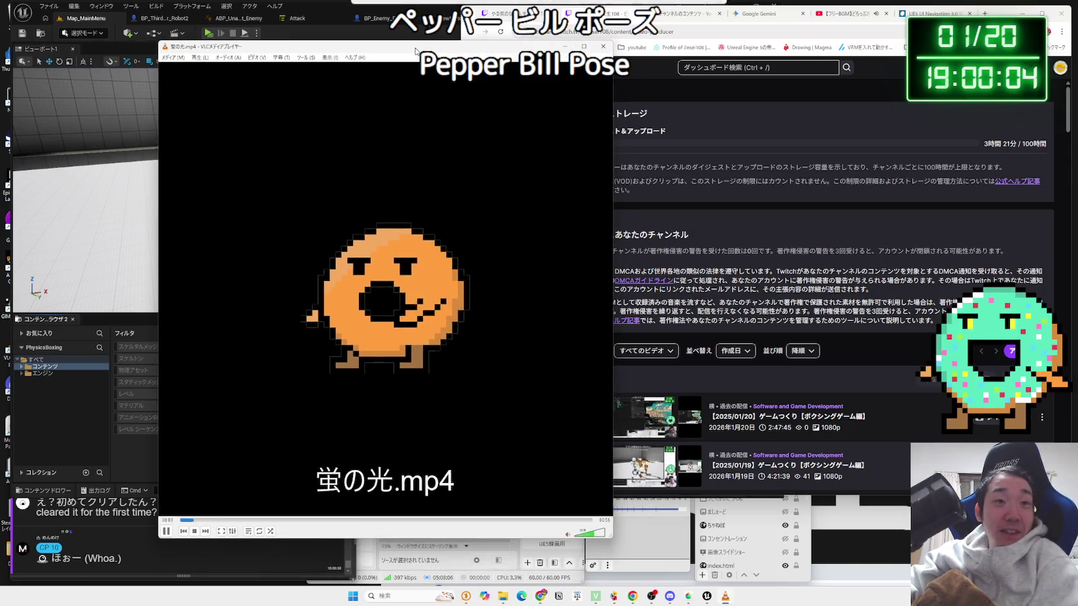